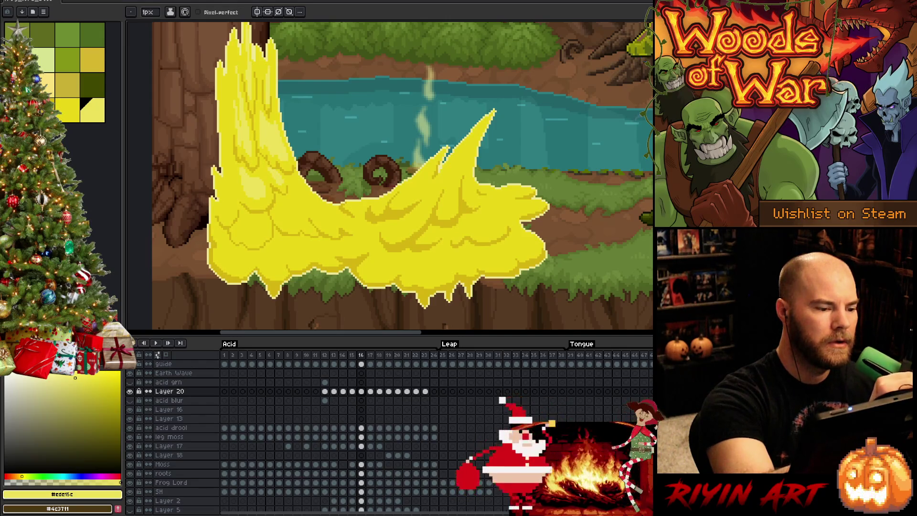
- Paint lighter yellow highlight clumps up the splash's tall left column using sampled yellows
{"action": "left_click", "coordinate": [387, 237], "text": "alt"}
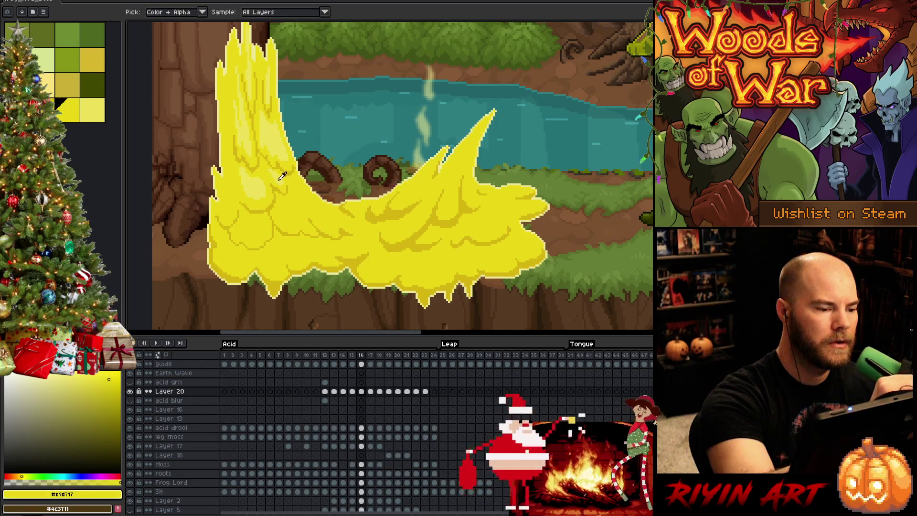
{"action": "left_click", "coordinate": [401, 215], "text": "alt"}
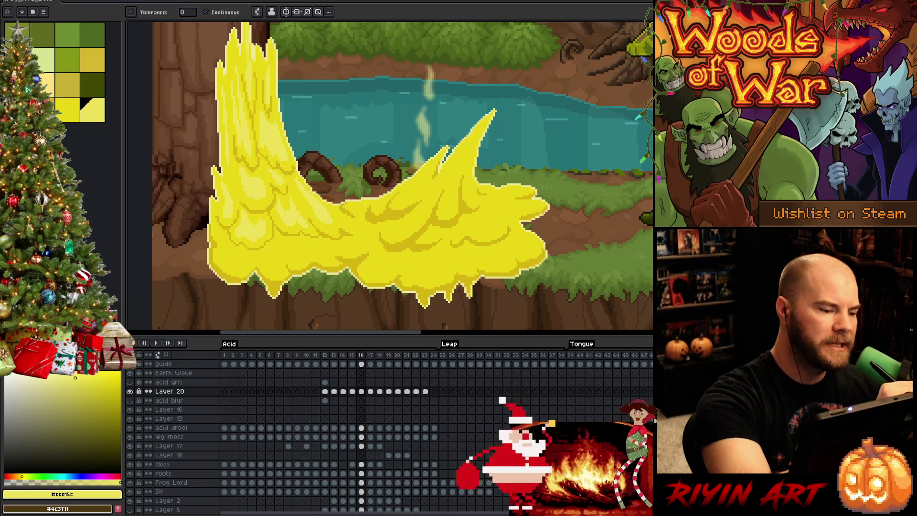
- Shade the splash's right spike with darker and sampled yellow clumps
{"action": "key", "text": "bracketleft"}
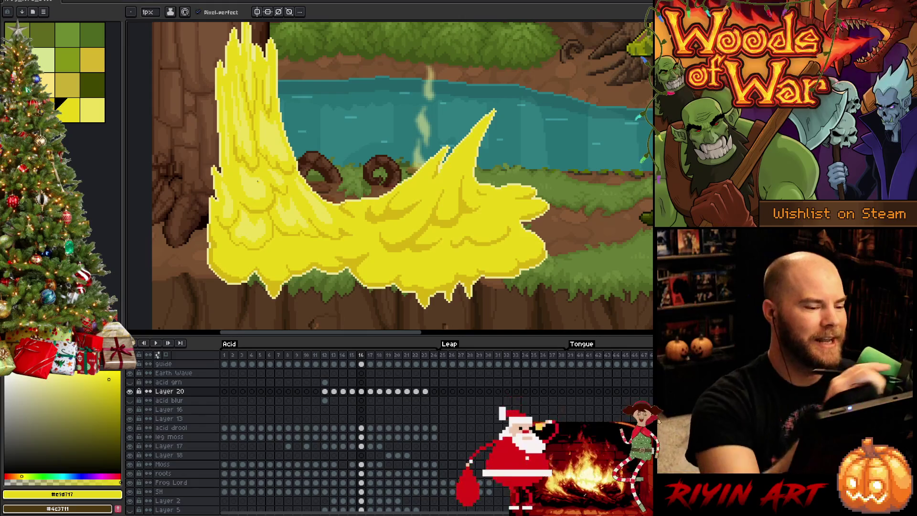
{"action": "key", "text": "i"}
{"action": "key", "text": "b"}
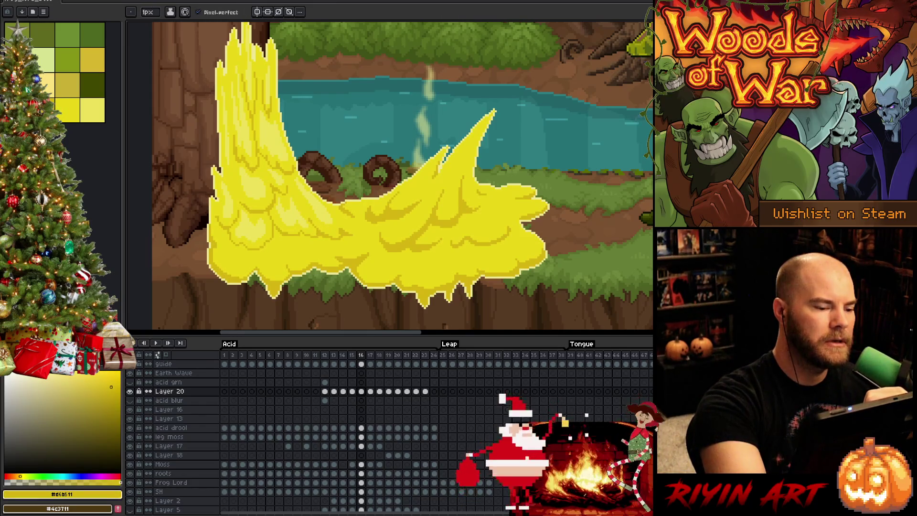
{"action": "left_click", "coordinate": [301, 199], "text": "alt"}
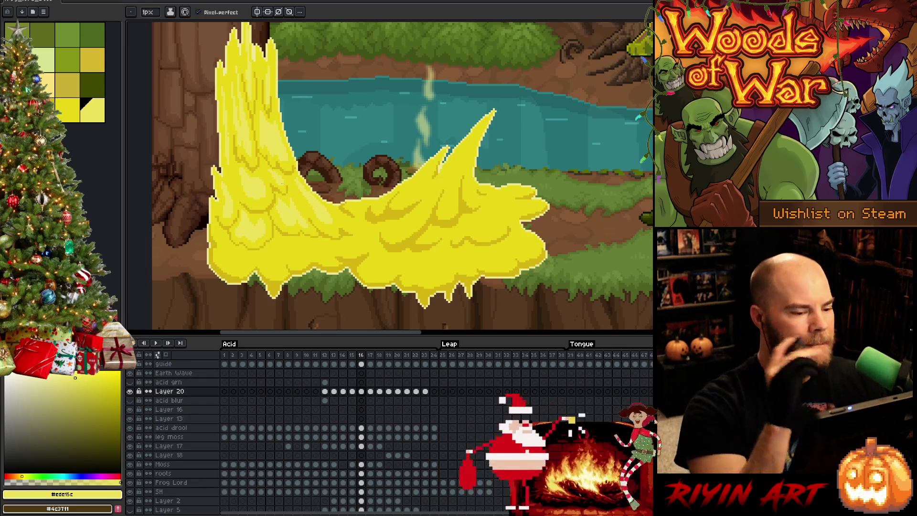
- Outline bubbly clumps on the splash's middle body with mid yellow #e9d717 and a brighter yellow
{"action": "left_click", "coordinate": [323, 204], "text": "alt"}
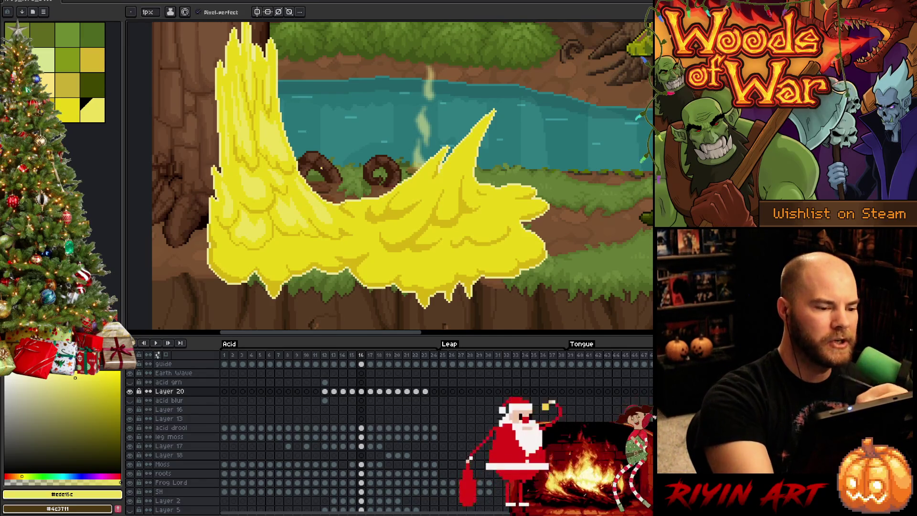
{"action": "key", "text": "alt"}
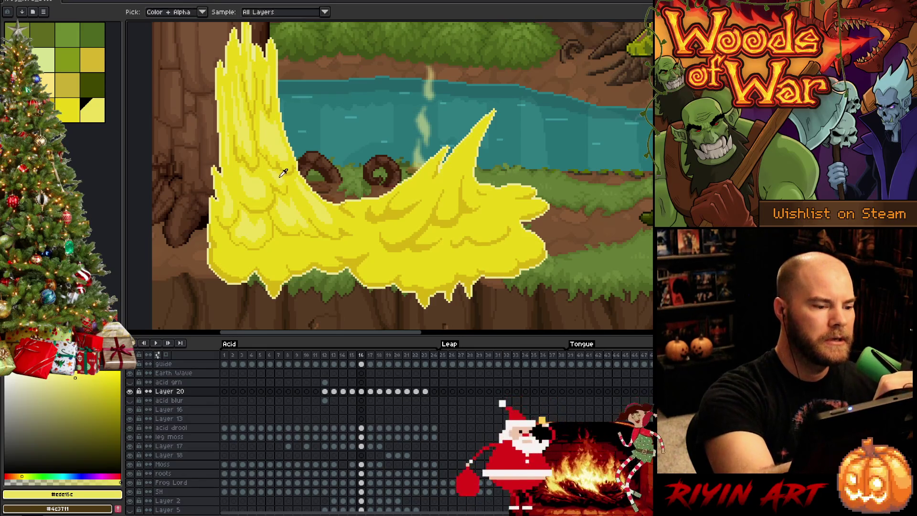
{"action": "left_click", "coordinate": [282, 175], "text": "alt"}
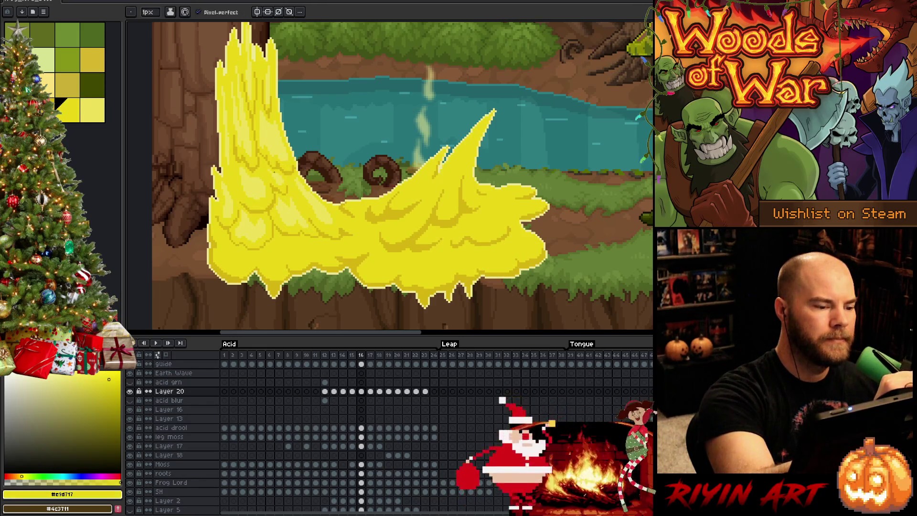
{"action": "left_click", "coordinate": [236, 86], "text": "alt"}
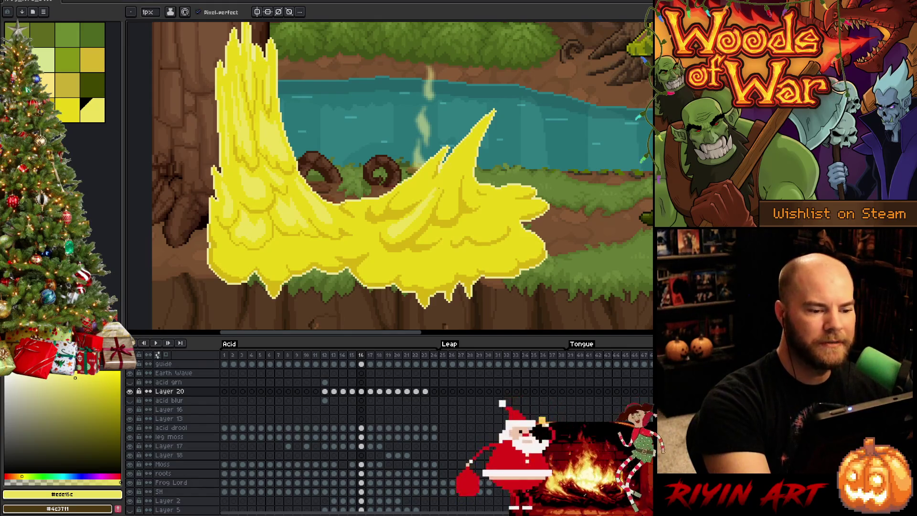
- Add highlight and shadow clumps on the splash's right side with #e9d717 and #ece15c
{"action": "left_click", "coordinate": [424, 205], "text": "alt"}
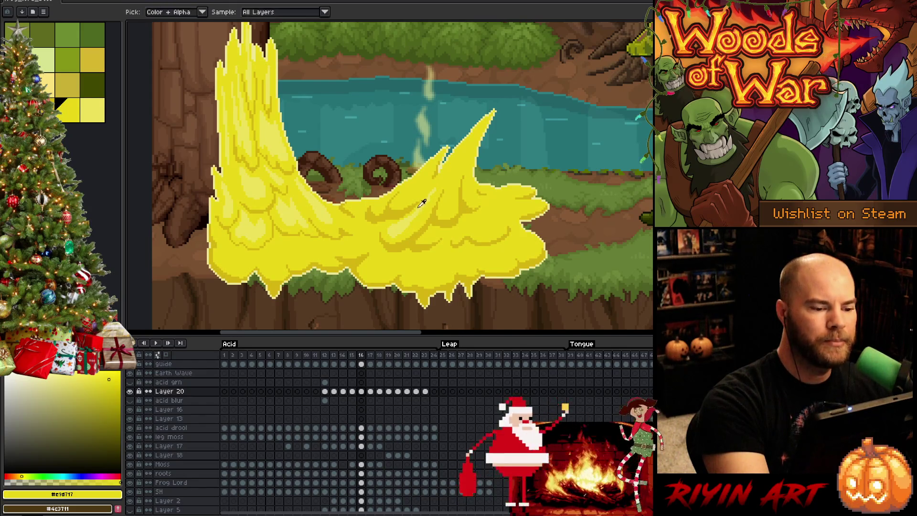
{"action": "left_click", "coordinate": [423, 205], "text": "alt"}
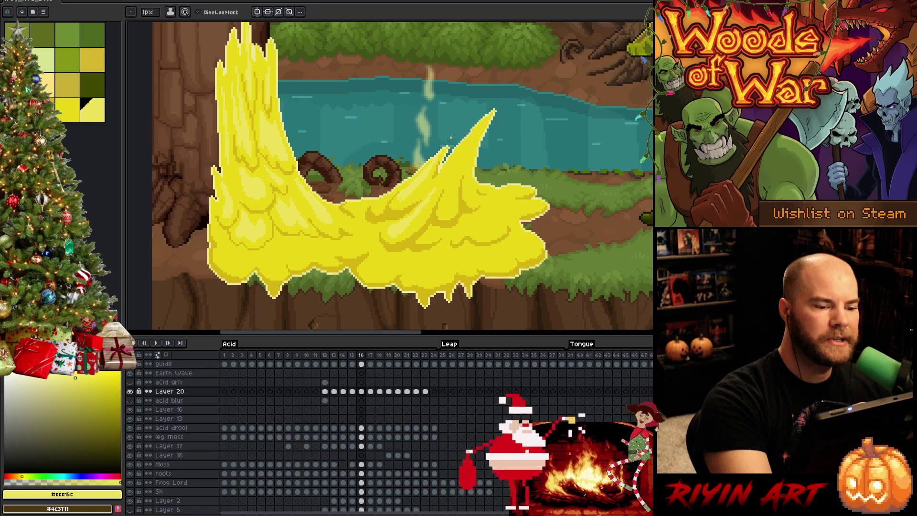
{"action": "left_click", "coordinate": [244, 86], "text": "alt"}
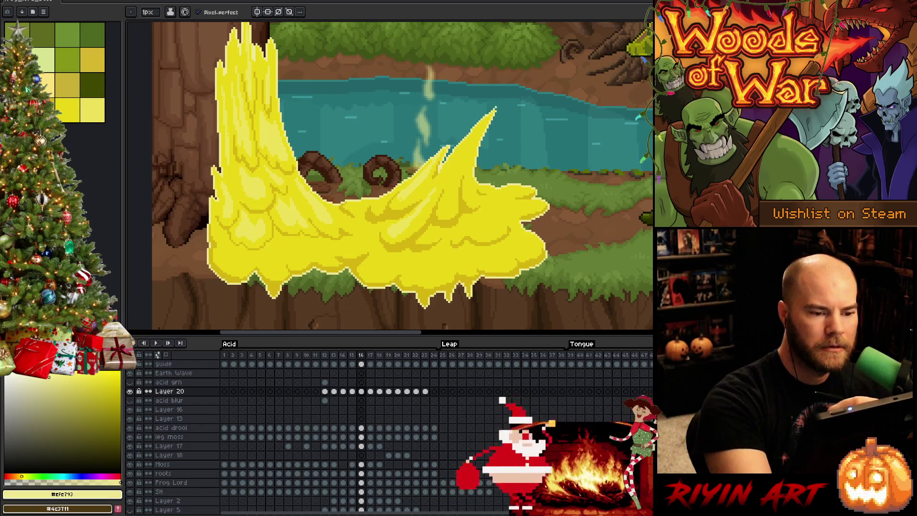
{"action": "left_click", "coordinate": [243, 86], "text": "alt"}
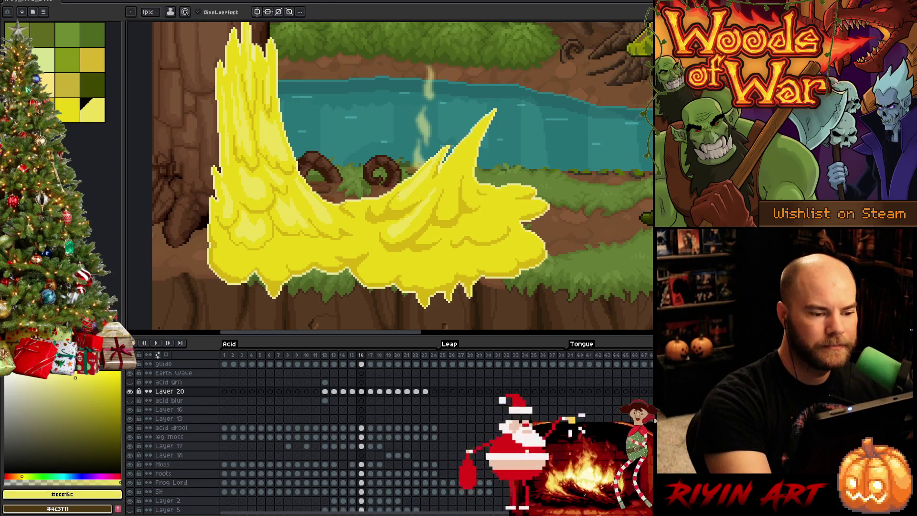
- Fill the last light yellow clumps and save the file
{"action": "left_click", "coordinate": [393, 227], "text": "alt"}
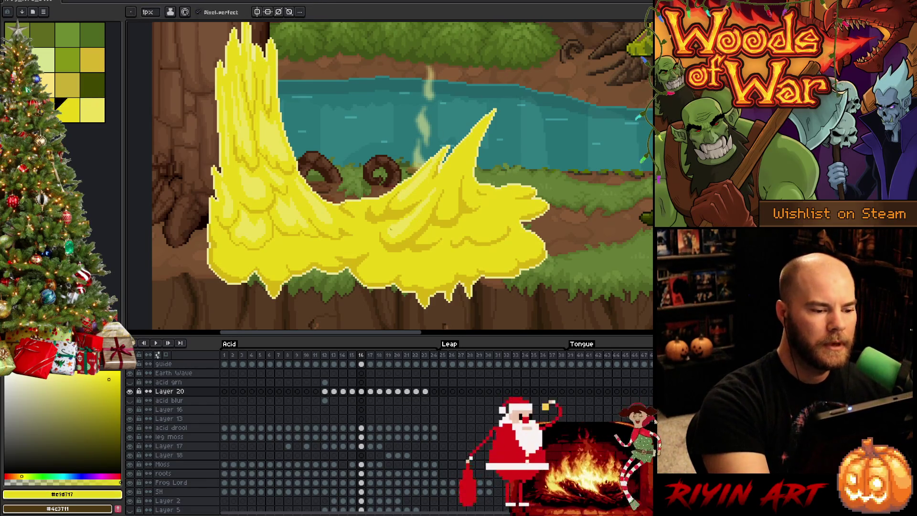
{"action": "key", "text": "g"}
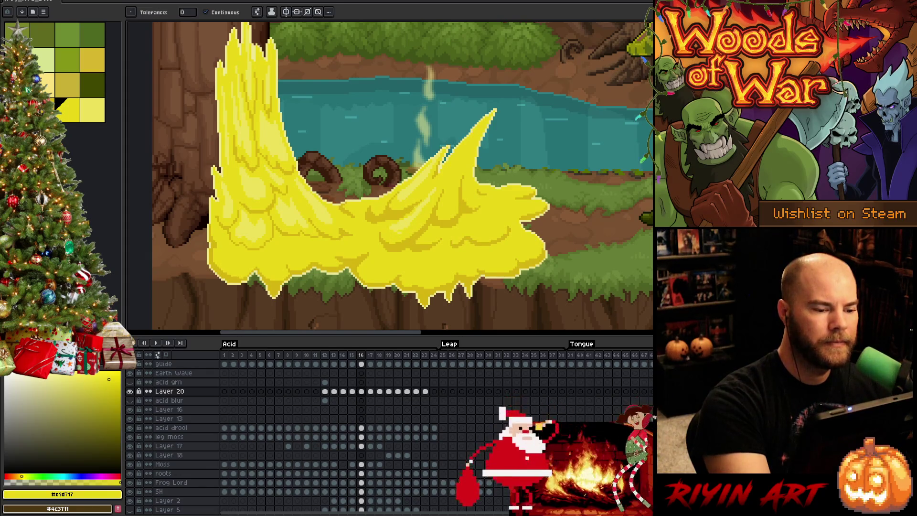
{"action": "key", "text": "b"}
{"action": "left_click", "coordinate": [405, 221], "text": "alt"}
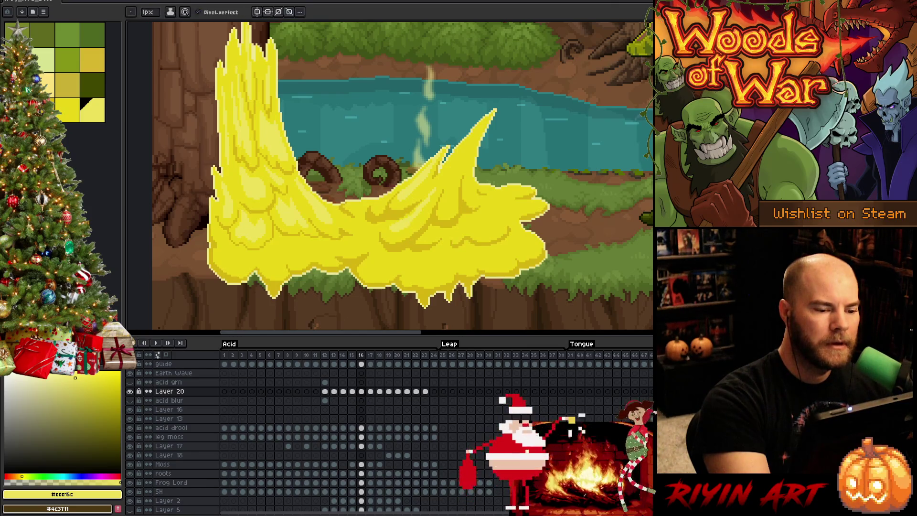
{"action": "key", "text": "ctrl+s"}
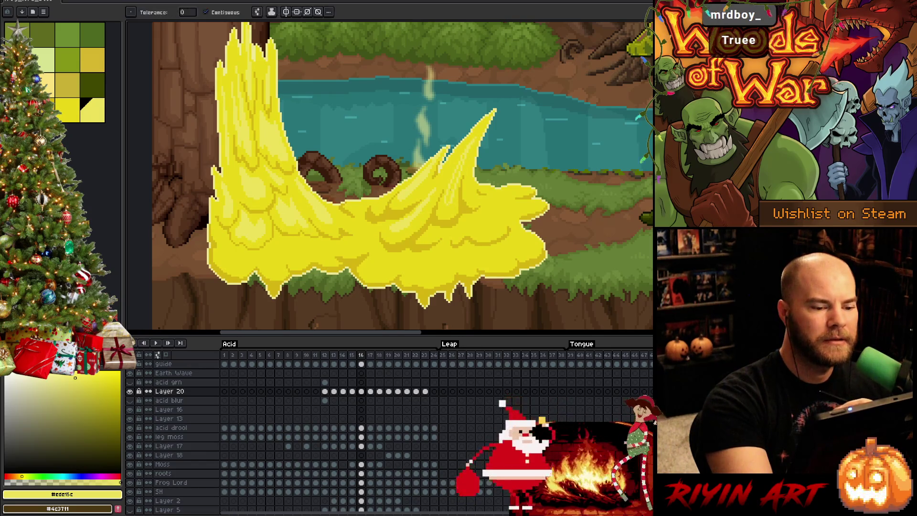
- Refine highlight clumps along the tall right spike with a sampled lighter yellow
{"action": "key", "text": "["}
{"action": "key", "text": "]"}
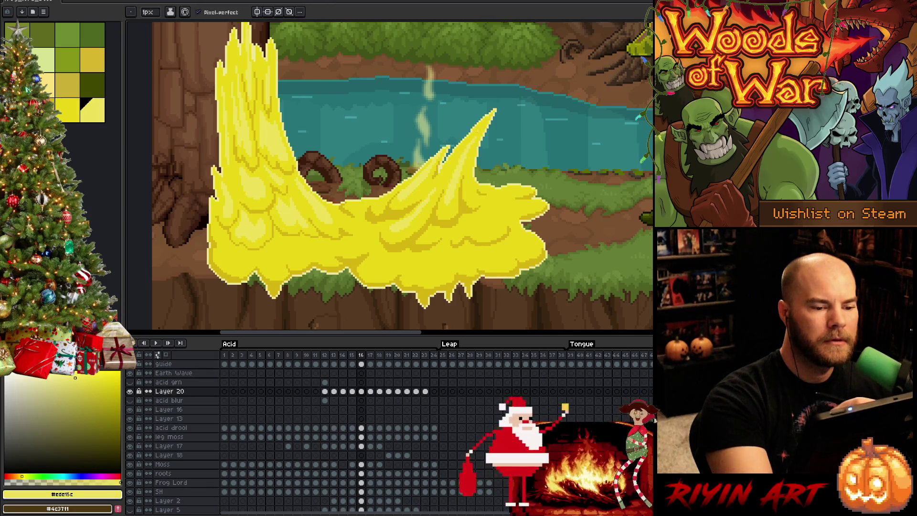
{"action": "key", "text": "alt"}
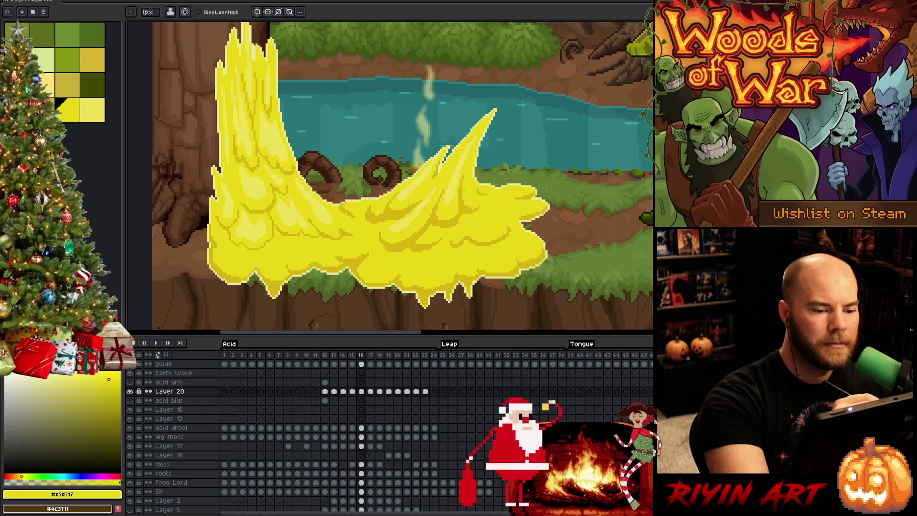
{"action": "left_click", "coordinate": [469, 118], "text": "alt"}
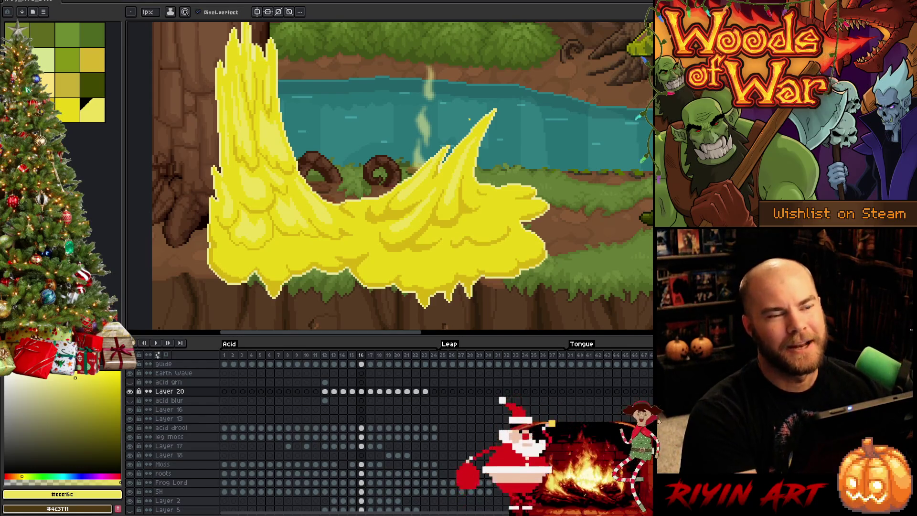
{"action": "key", "text": "w"}
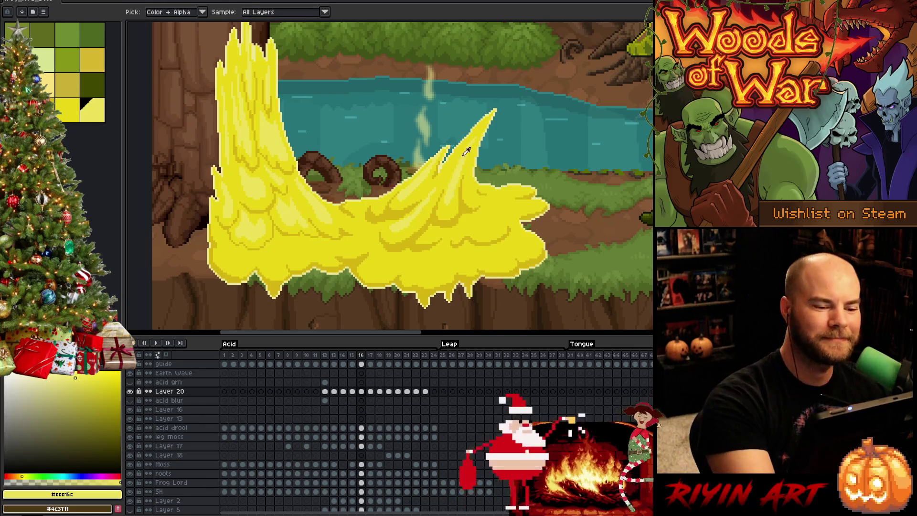
{"action": "key", "text": "b"}
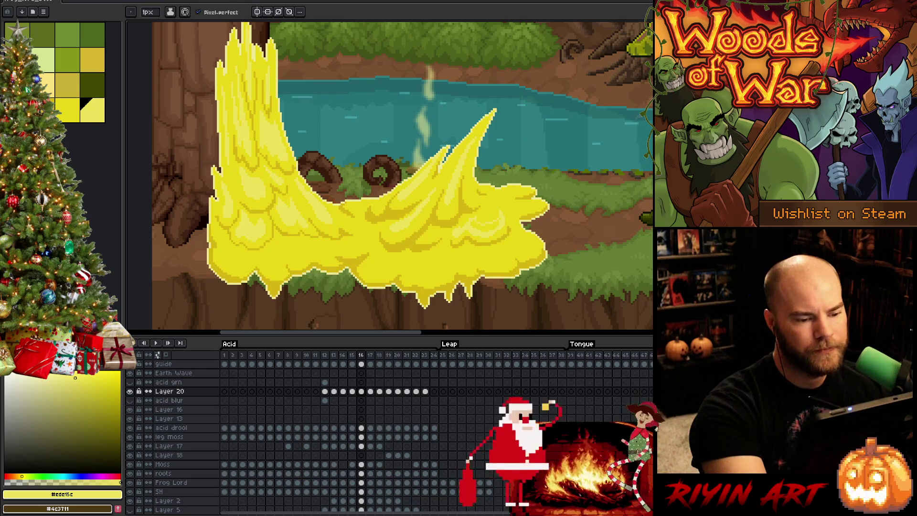
- Pencil and fill light yellow highlight clumps on the splash's lower right body
{"action": "key", "text": "g"}
{"action": "key", "text": "b"}
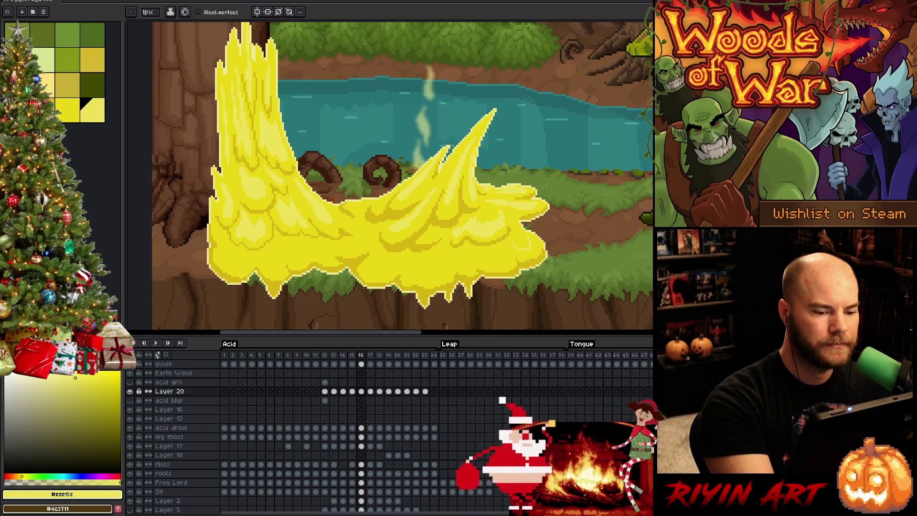
{"action": "key", "text": "g"}
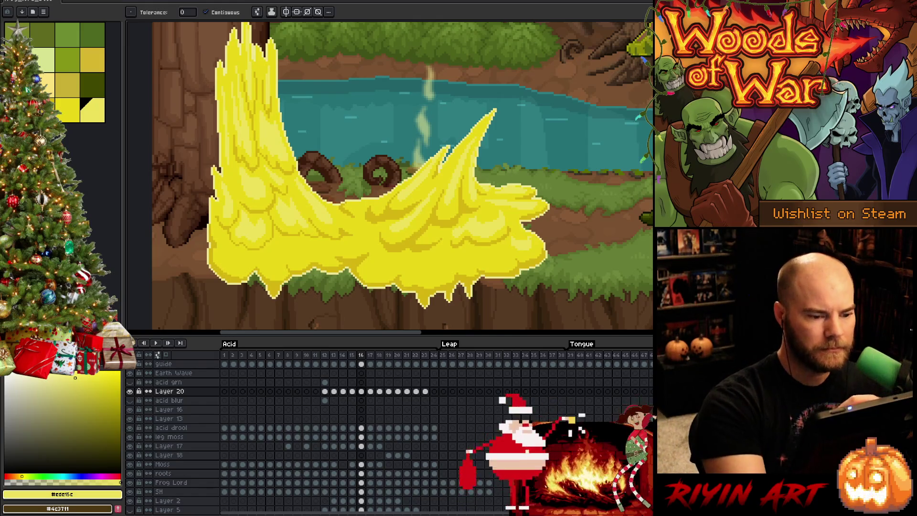
- Draw highlight clumps on the splash's right lobe with a sampled lighter yellow
{"action": "key", "text": "b"}
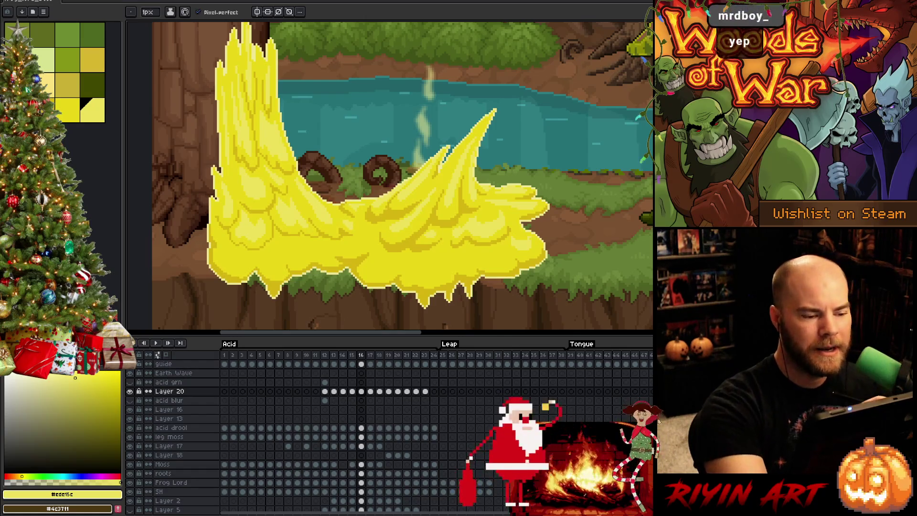
{"action": "key", "text": "bracketleft"}
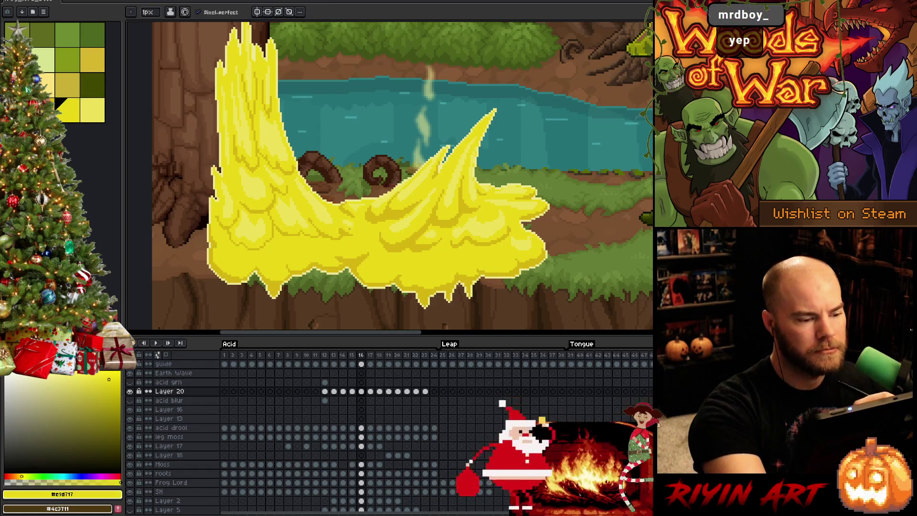
{"action": "key", "text": "bracketright"}
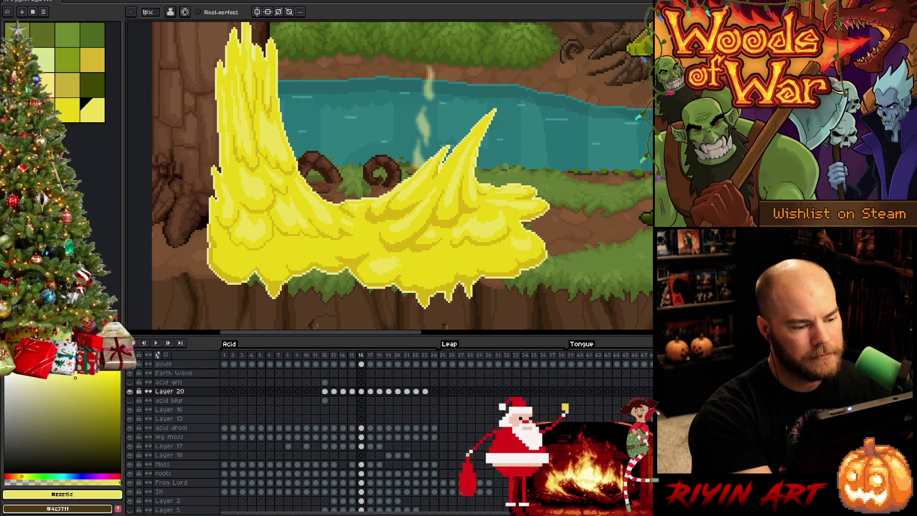
{"action": "key", "text": "["}
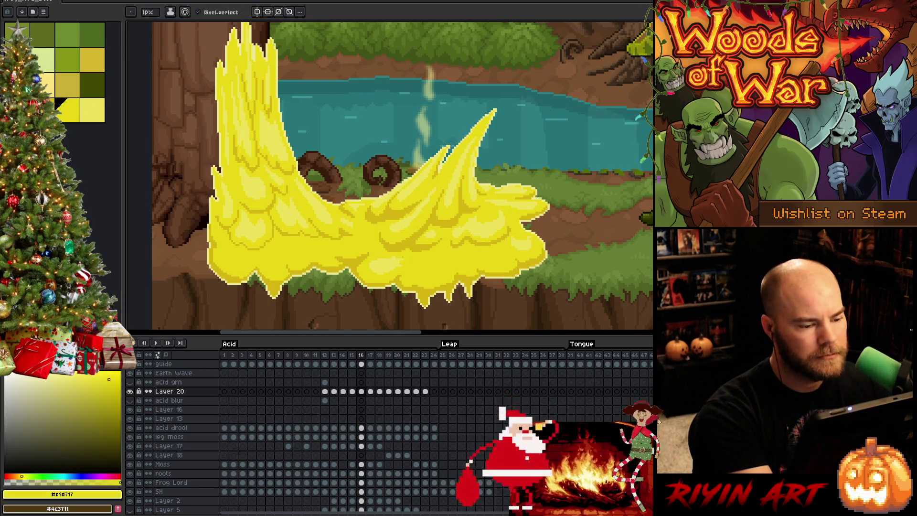
{"action": "left_click", "coordinate": [398, 252], "text": "alt"}
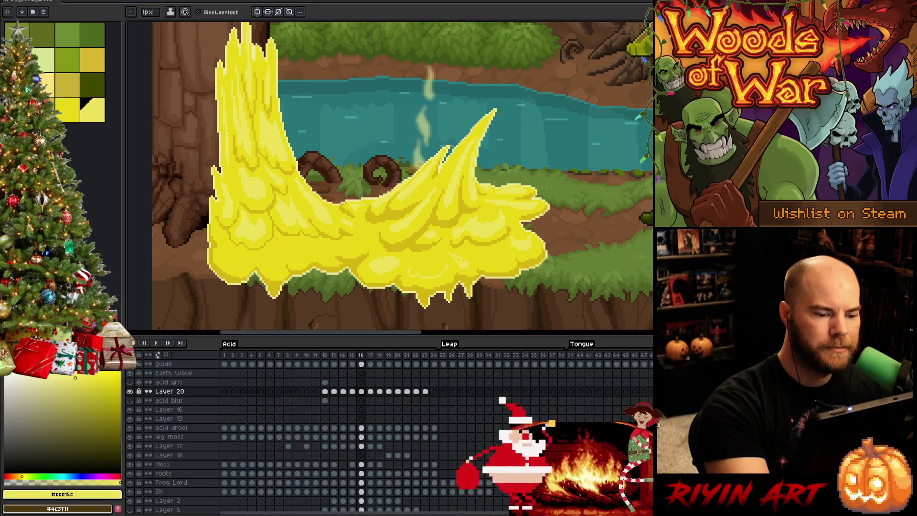
- Outline and bucket-fill further highlight clumps on the splash's right side
{"action": "key", "text": "g"}
{"action": "key", "text": "b"}
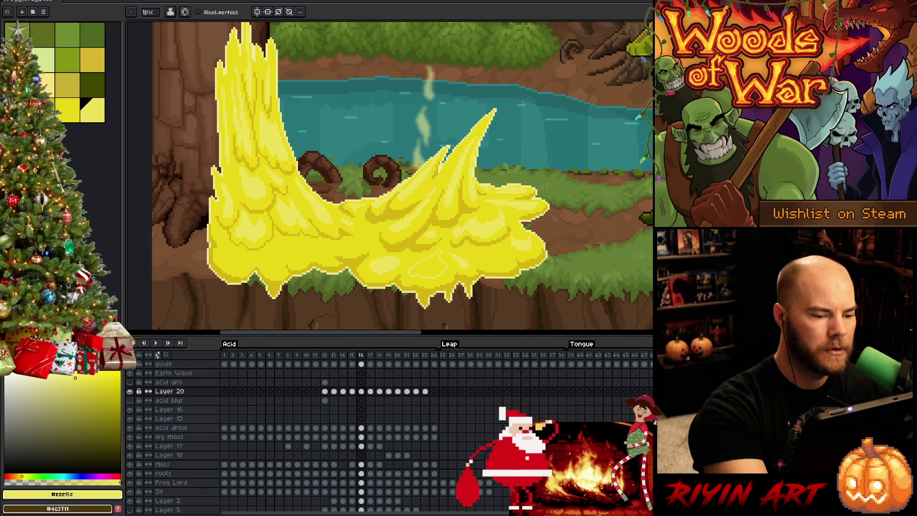
{"action": "key", "text": "g"}
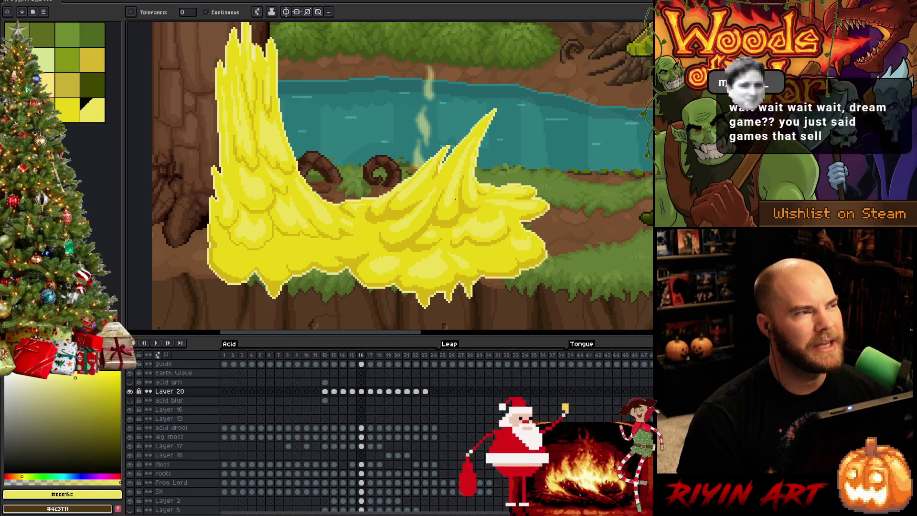
{"action": "key", "text": "b"}
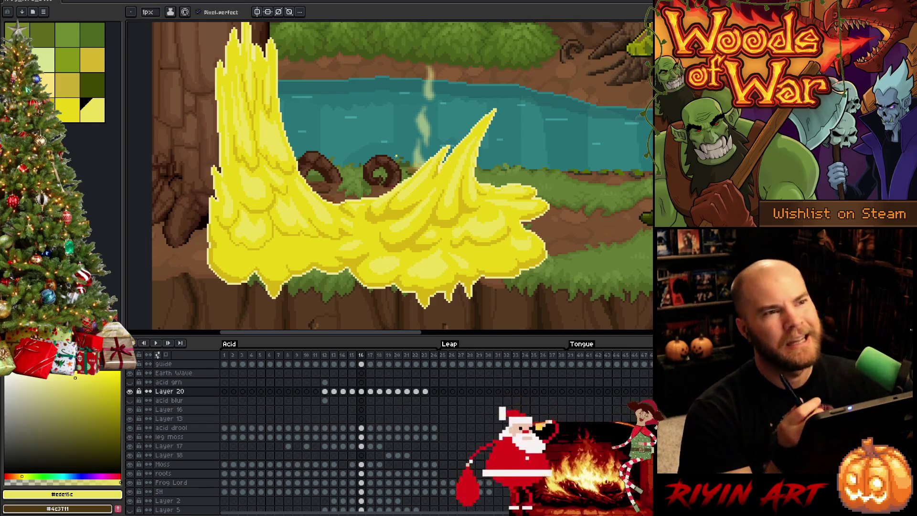
- Fill pale highlight clumps in the splash and switch to the darker yellow
{"action": "key", "text": "alt"}
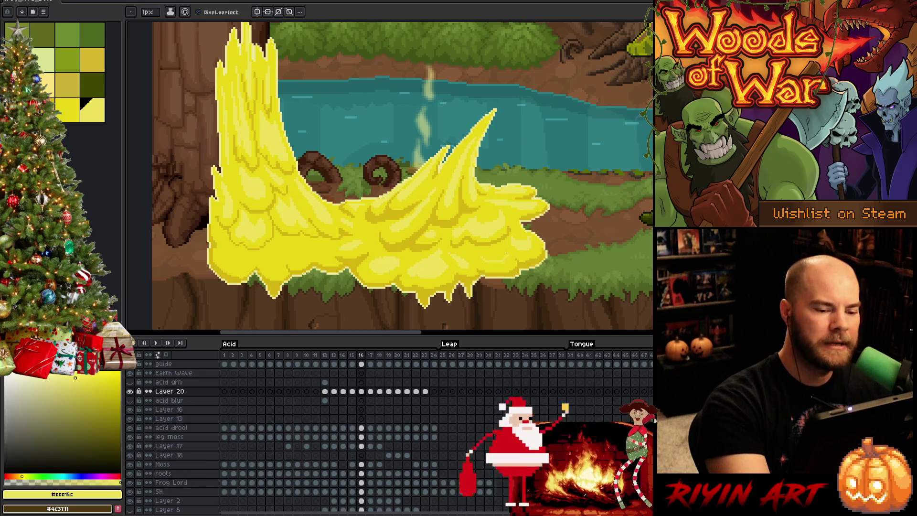
{"action": "key", "text": "g"}
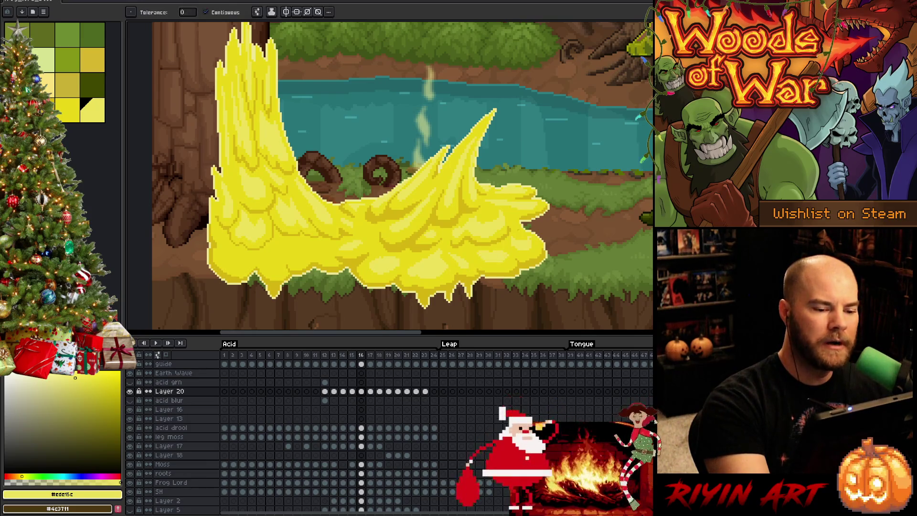
{"action": "key", "text": "b"}
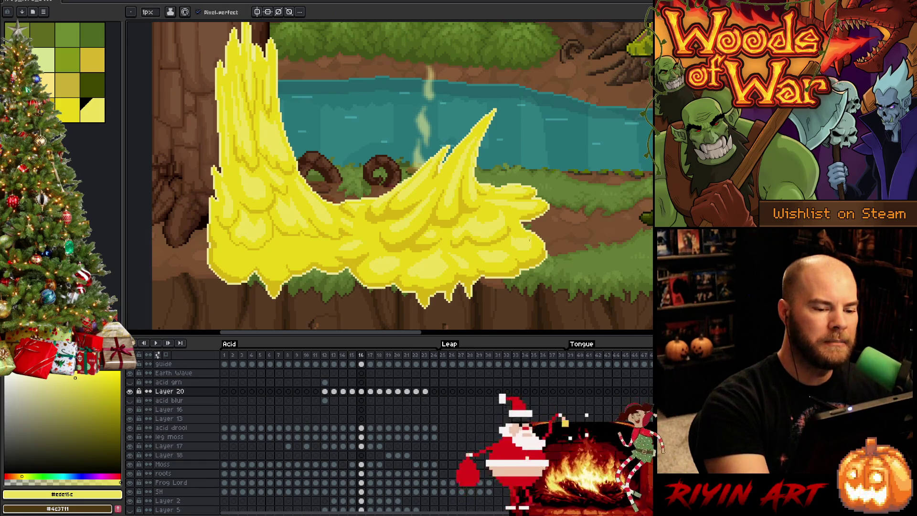
{"action": "key", "text": "9"}
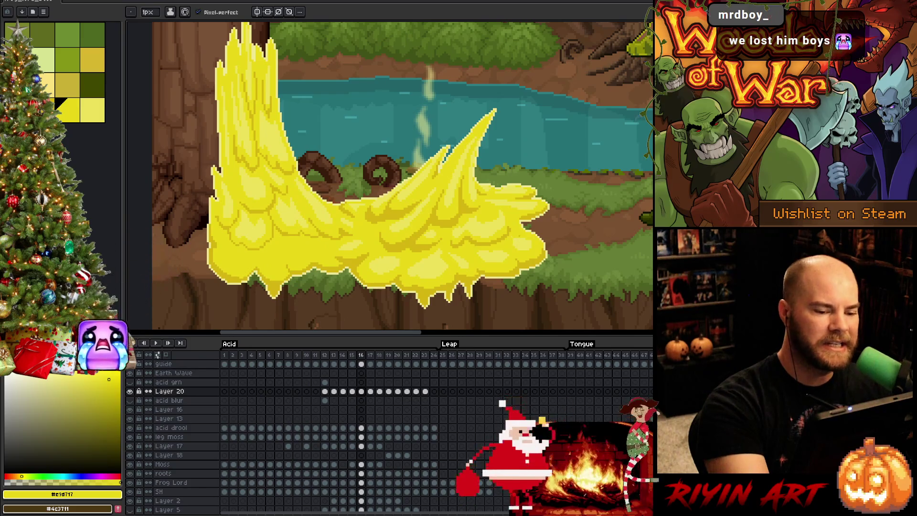
- Add more pale clumps up the tall left column, ending on a darker mustard yellow
{"action": "key", "text": "i"}
{"action": "left_click", "coordinate": [525, 239]}
{"action": "key", "text": "b"}
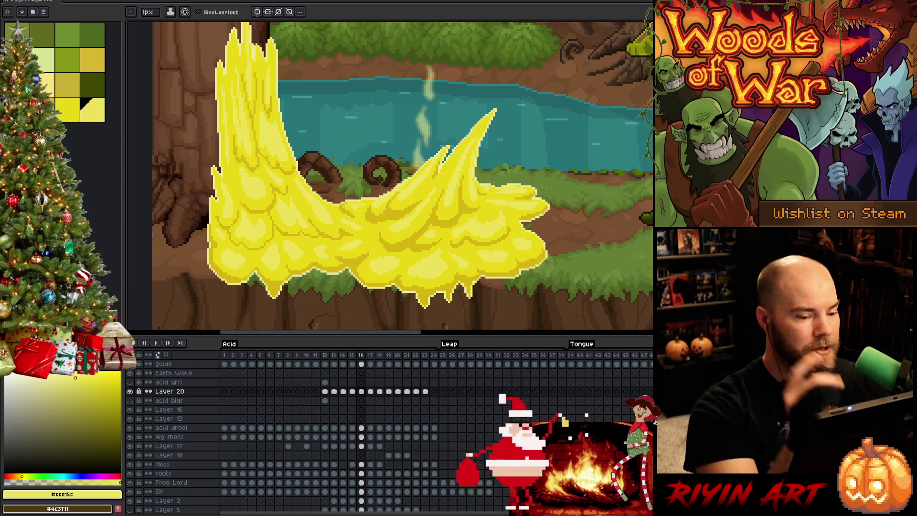
{"action": "left_click", "coordinate": [445, 236], "text": "alt"}
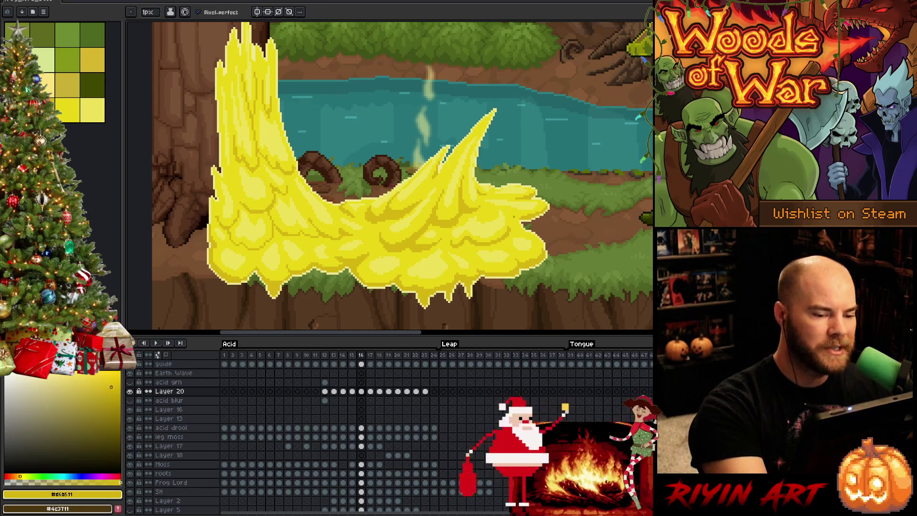
- Pencil pale and dark yellow highlight clumps across the splash and save the file
{"action": "key", "text": "v"}
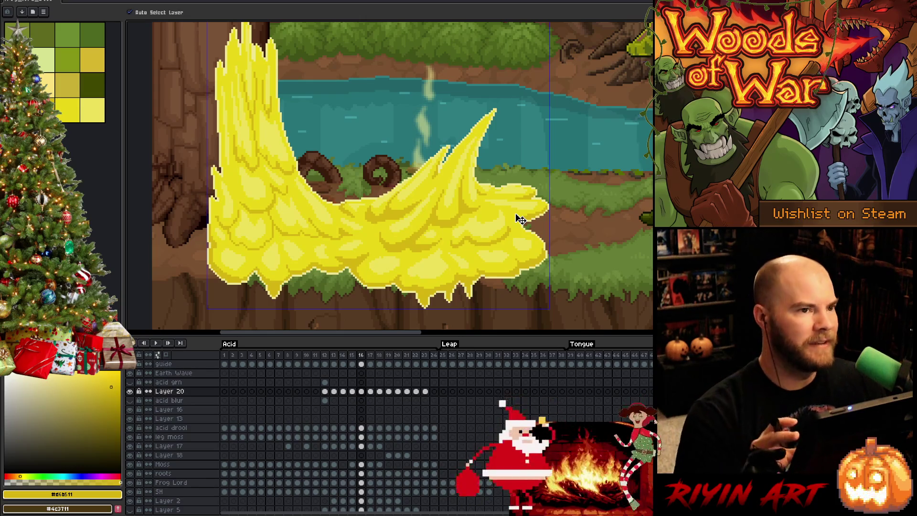
{"action": "key", "text": "b"}
{"action": "left_click", "coordinate": [519, 219], "text": "alt"}
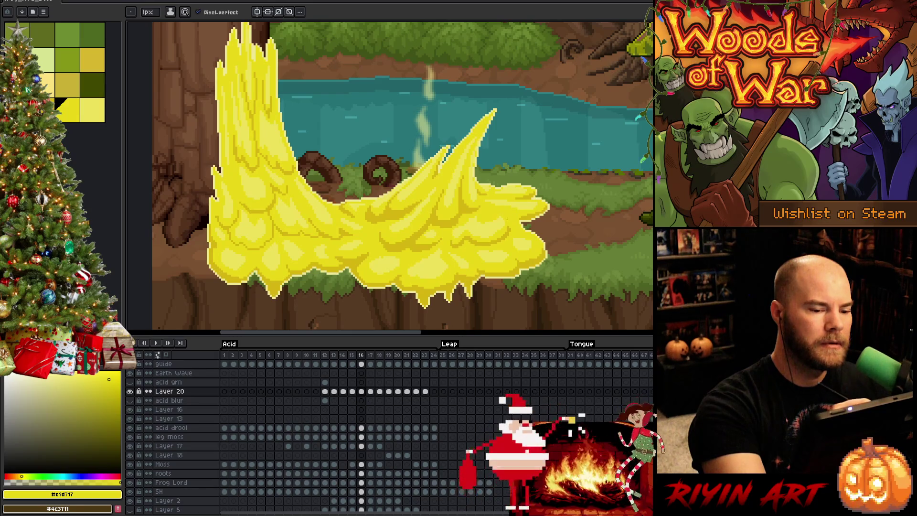
{"action": "left_click", "coordinate": [489, 225], "text": "alt"}
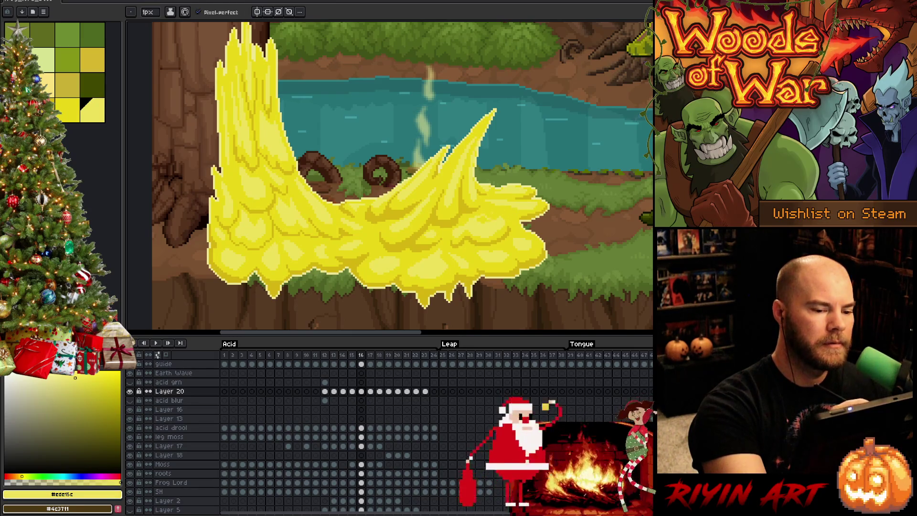
{"action": "left_click", "coordinate": [489, 220], "text": "alt"}
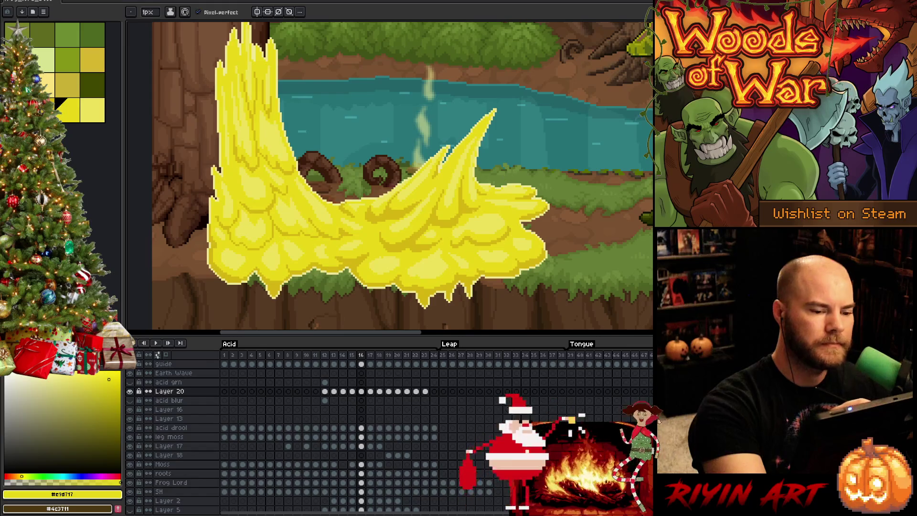
{"action": "left_click", "coordinate": [489, 222], "text": "alt"}
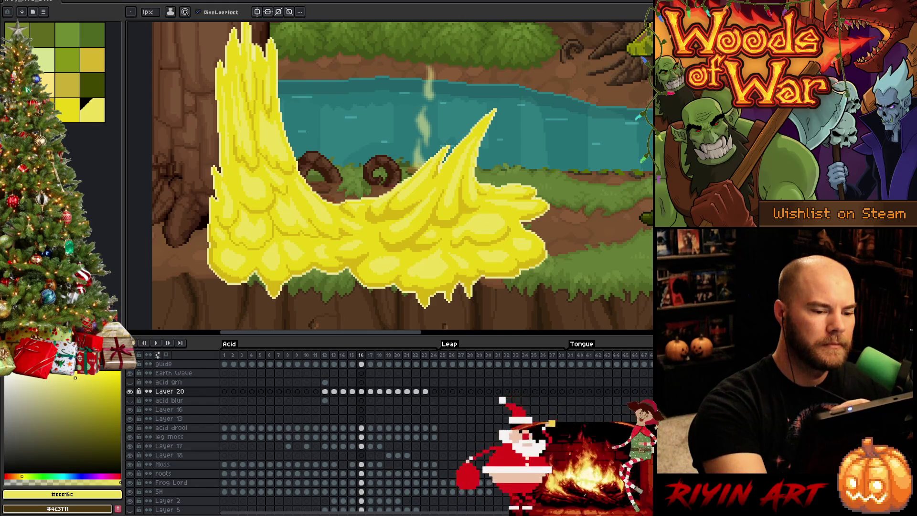
{"action": "key", "text": "ctrl+s"}
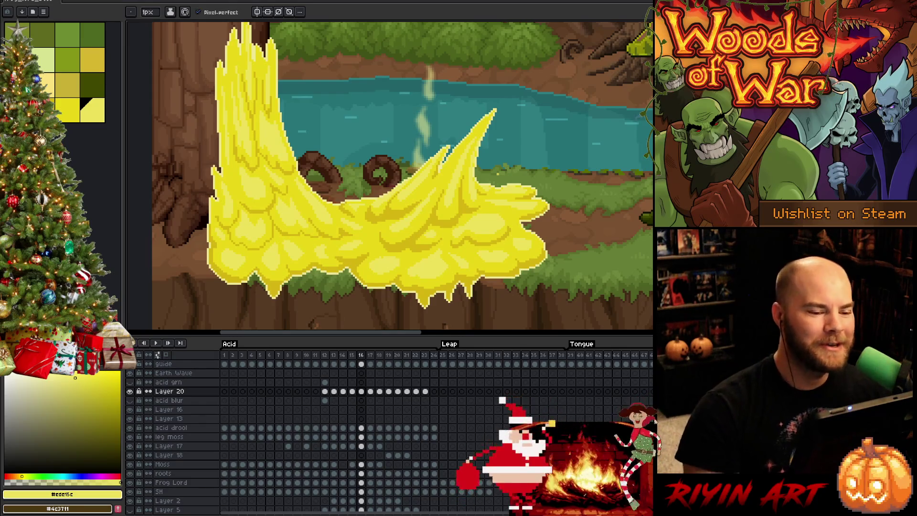
- Switch to the darker yellow and advance to animation frame 17
{"action": "key", "text": "["}
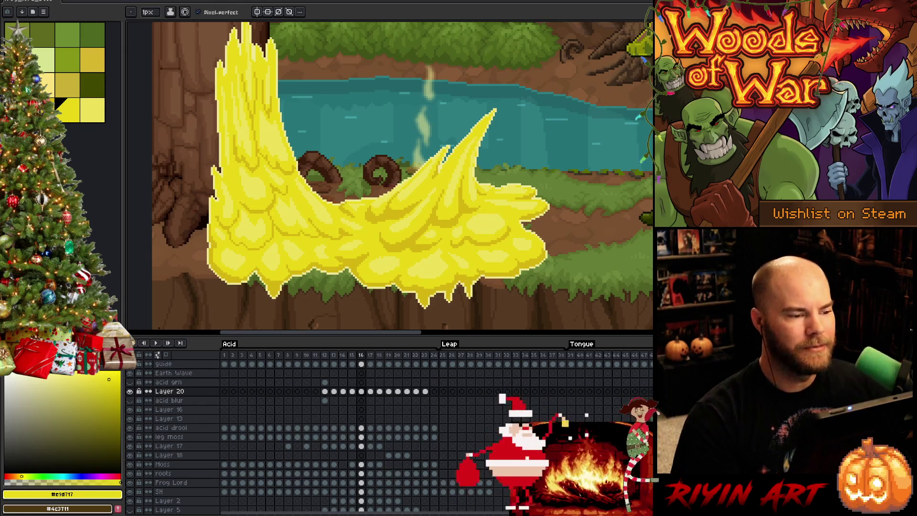
{"action": "key", "text": "Right"}
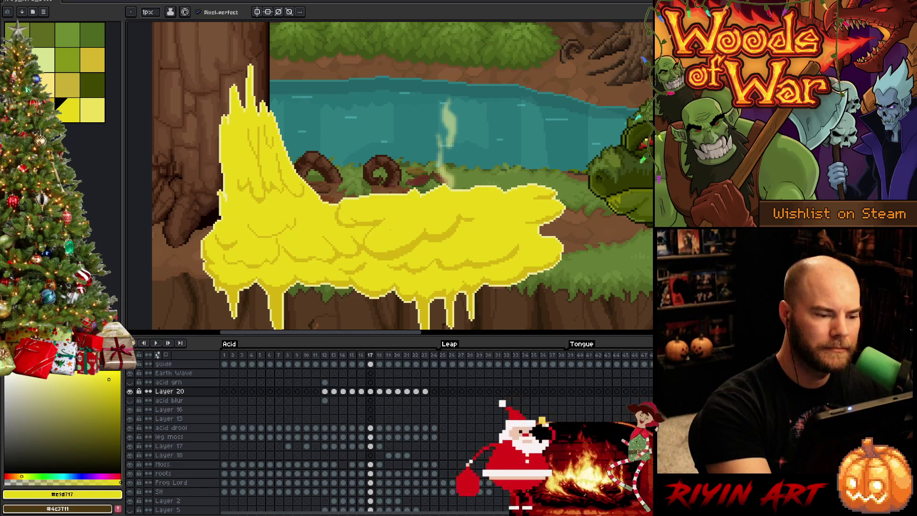
- Outline and fill light yellow highlight clumps on frame 17's spreading splash body
{"action": "key", "text": "bracketright"}
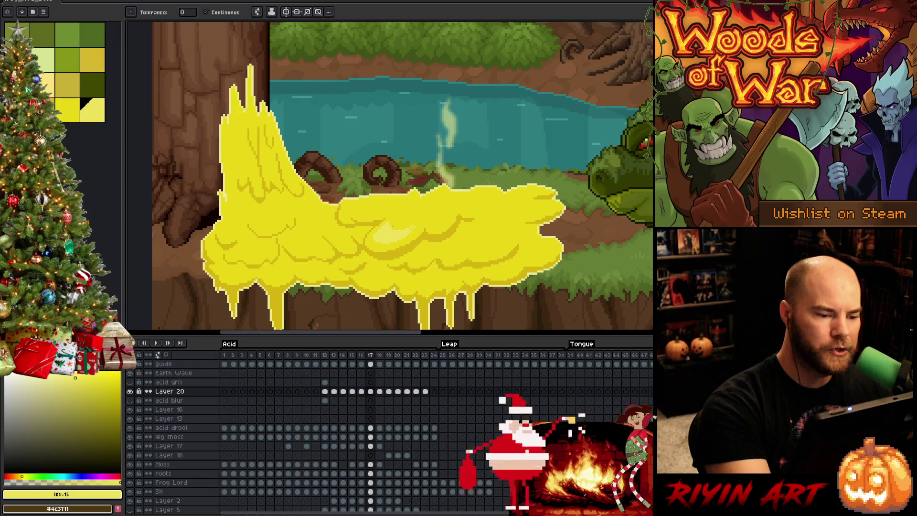
{"action": "key", "text": "g"}
{"action": "left_click", "coordinate": [391, 233]}
{"action": "key", "text": "b"}
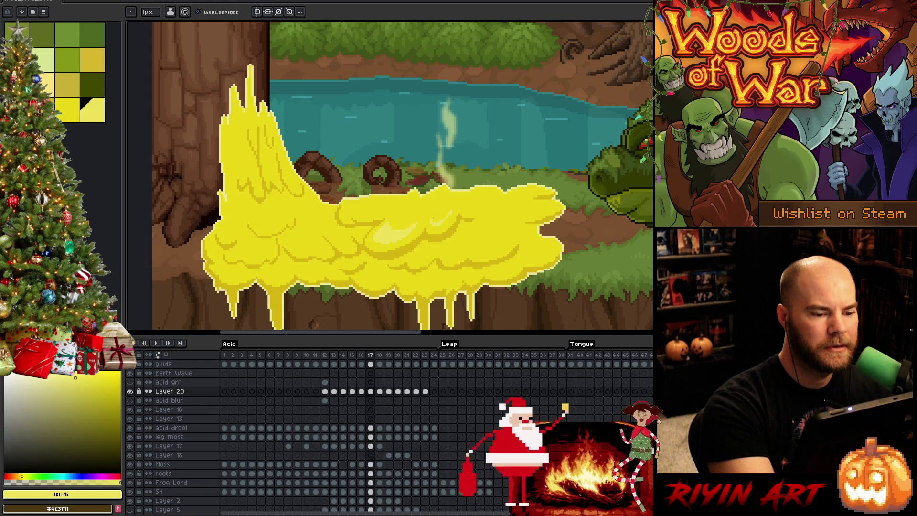
{"action": "key", "text": "g"}
{"action": "key", "text": "b"}
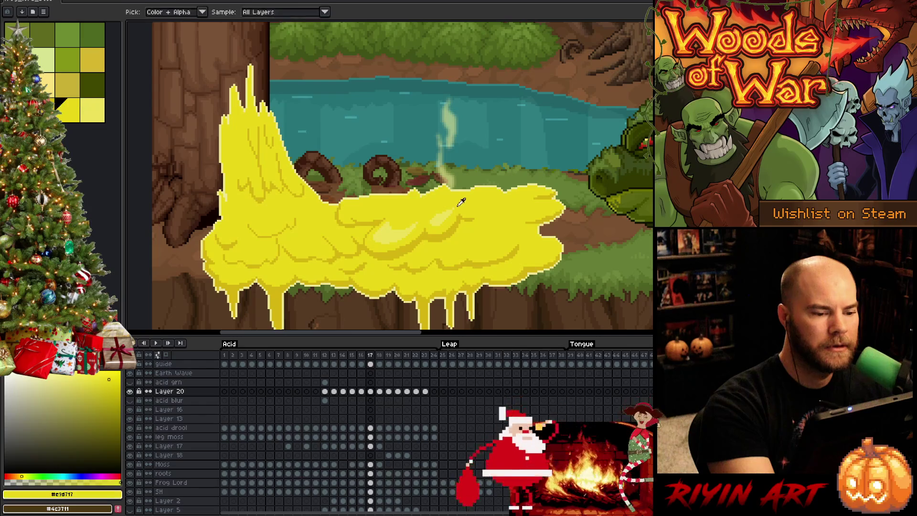
{"action": "key", "text": "g"}
{"action": "key", "text": "b"}
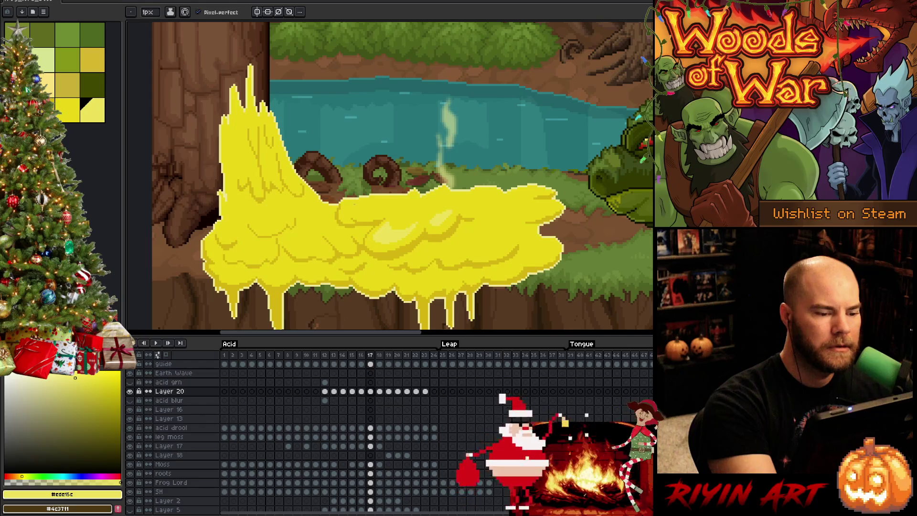
- Add paler and darker yellow clumps up the splash's tall left column
{"action": "key", "text": "g"}
{"action": "key", "text": "b"}
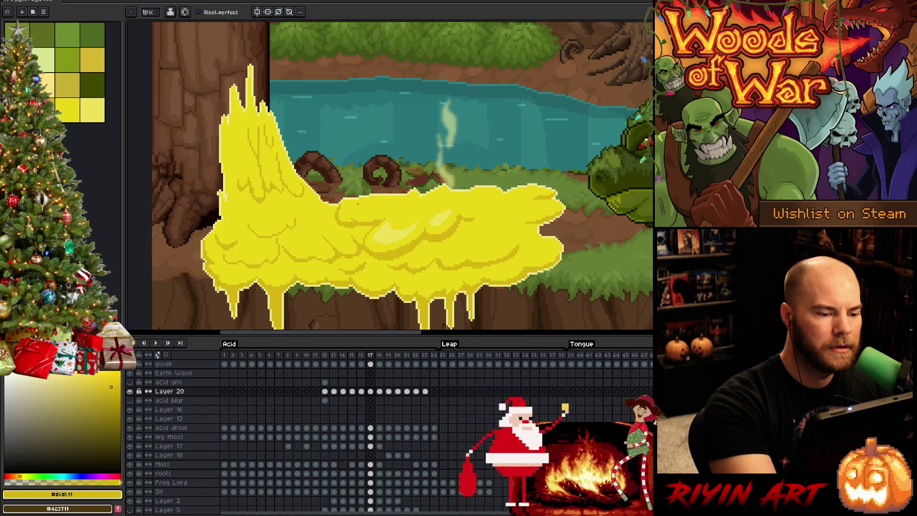
{"action": "key", "text": "g"}
{"action": "key", "text": "b"}
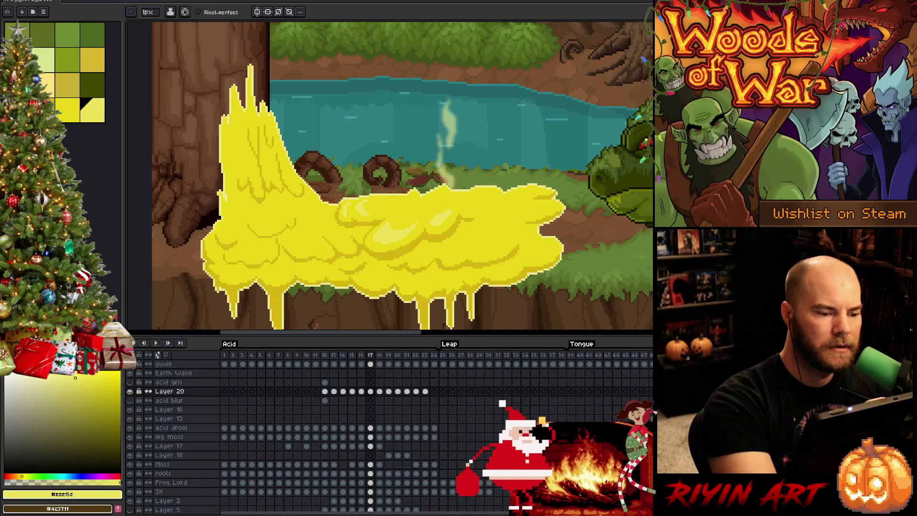
{"action": "key", "text": "["}
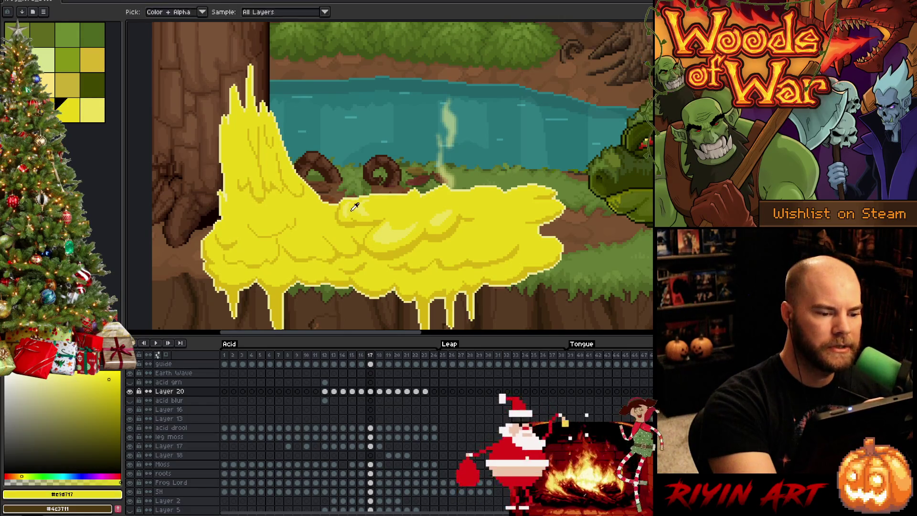
{"action": "key", "text": "]"}
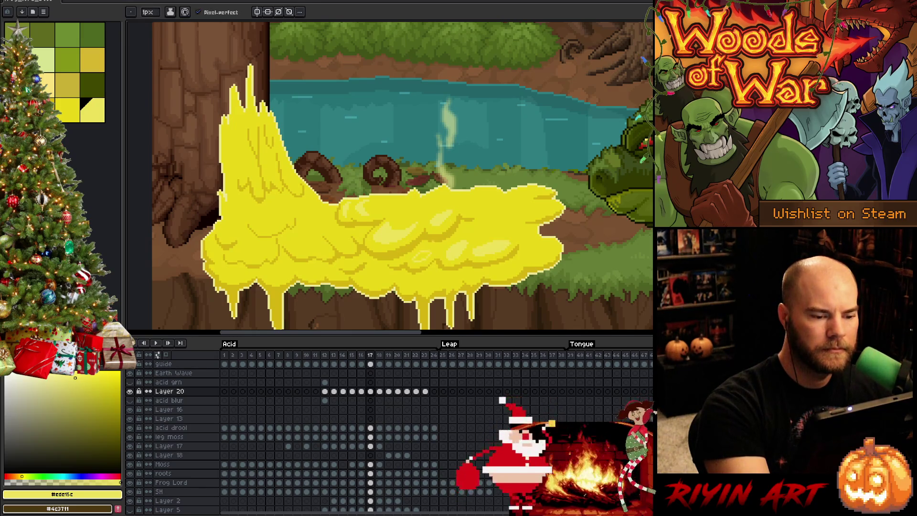
{"action": "key", "text": "g"}
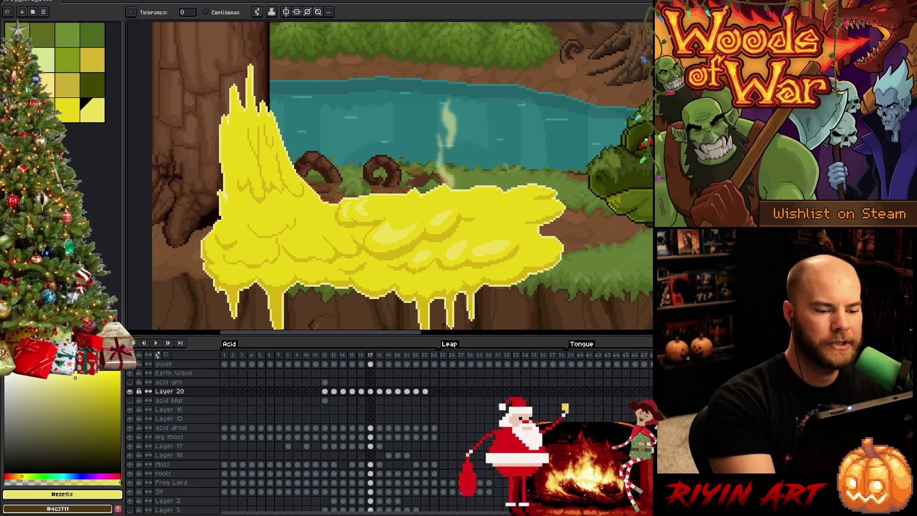
{"action": "key", "text": "b"}
{"action": "left_click", "coordinate": [415, 270], "text": "alt"}
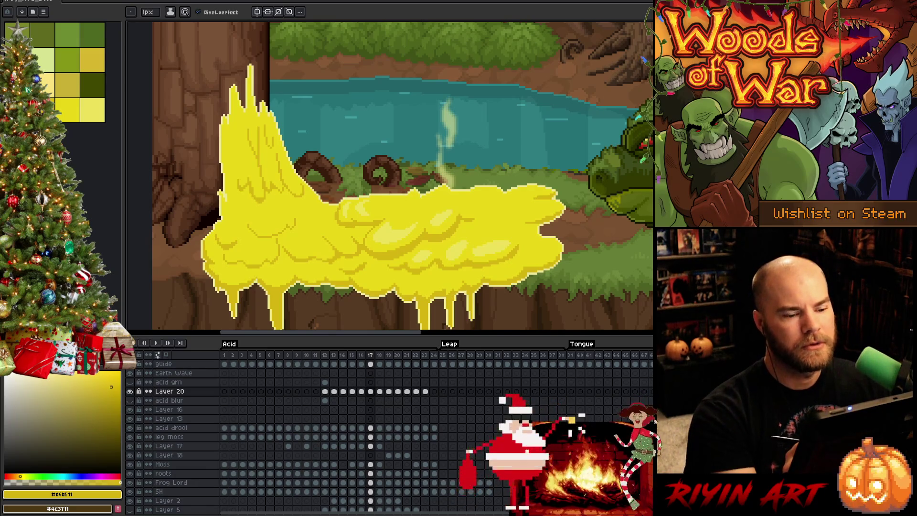
- Pick the light yellow highlight swatch over the saturated yellow for further fills
{"action": "left_click", "coordinate": [84, 104]}
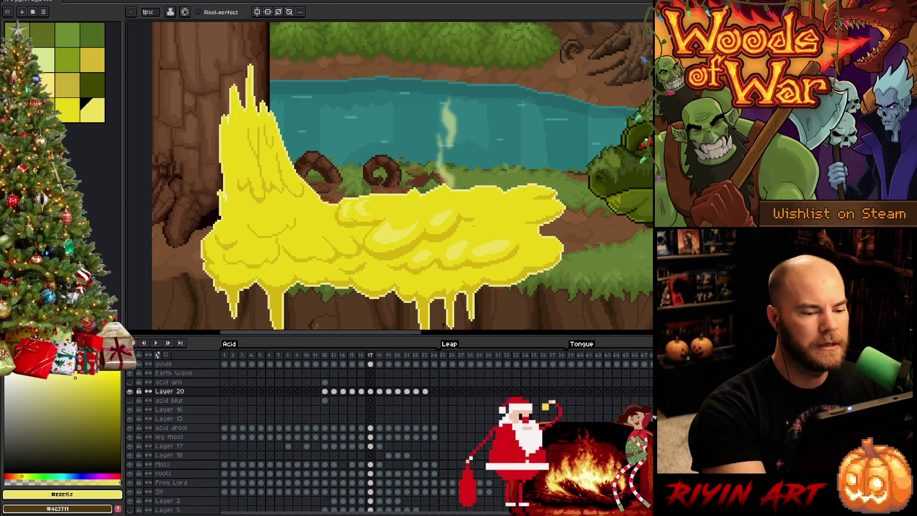
{"action": "left_click", "coordinate": [56, 102]}
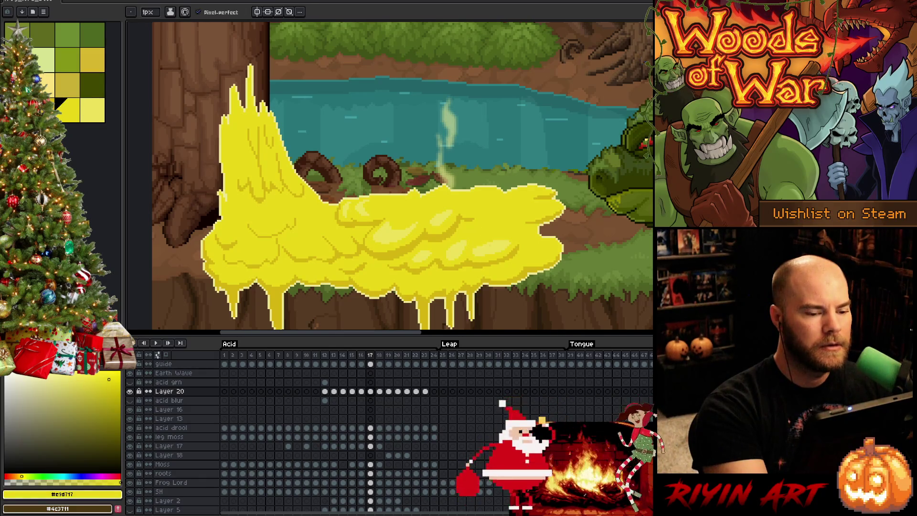
{"action": "left_click", "coordinate": [92, 108]}
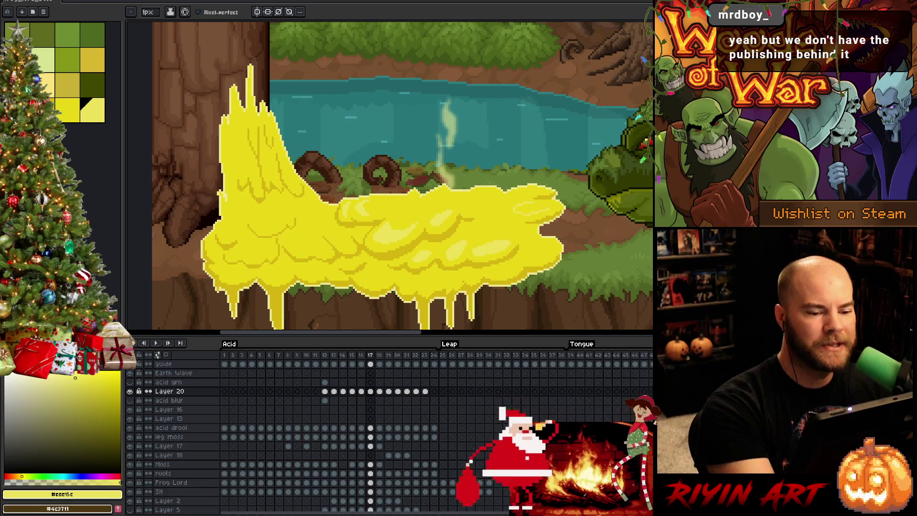
{"action": "key", "text": "g"}
- Touch up highlight clumps, trying a more saturated yellow before returning to the palette yellow
{"action": "key", "text": "b"}
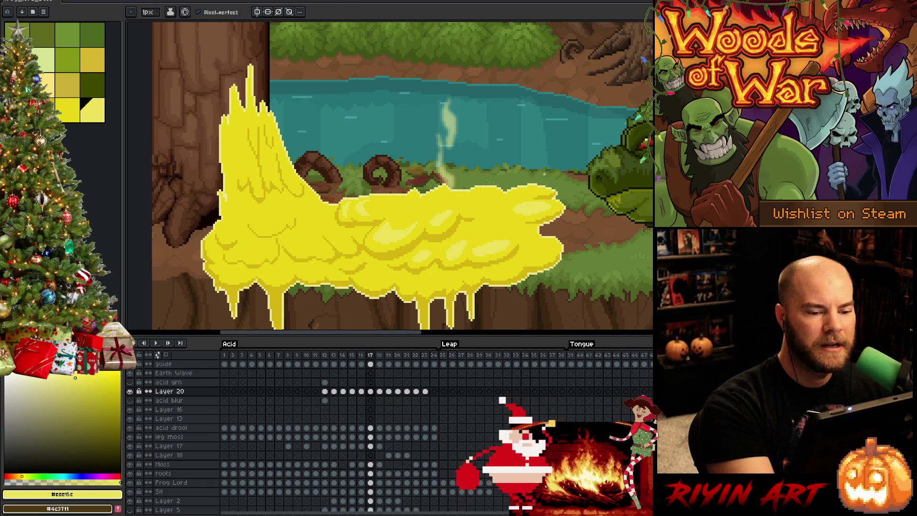
{"action": "key", "text": "g"}
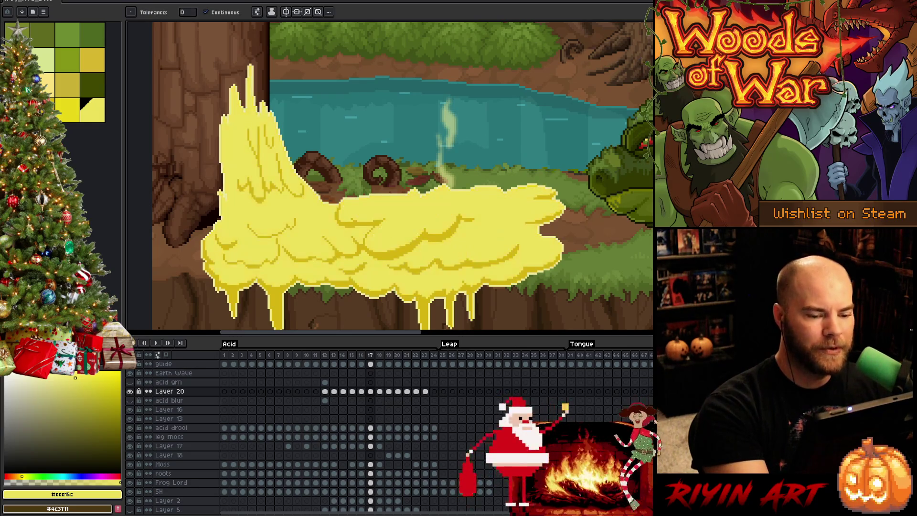
{"action": "key", "text": "b"}
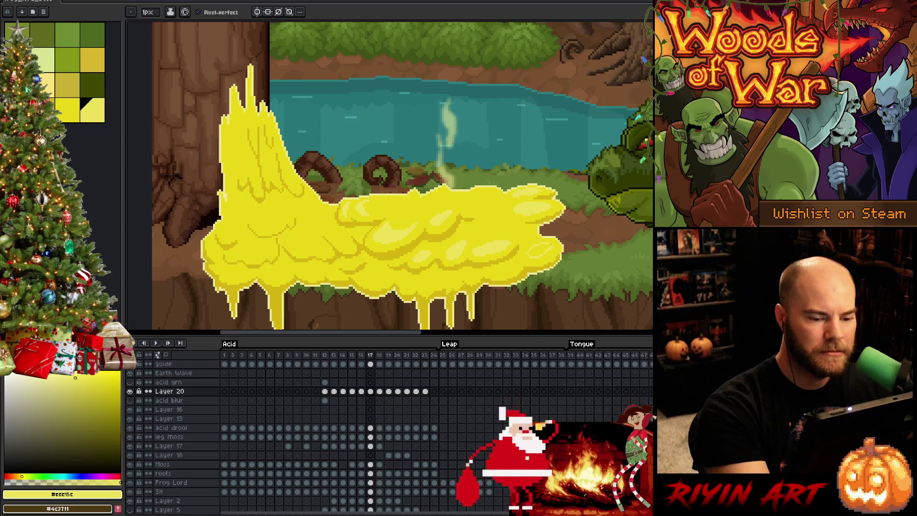
{"action": "key", "text": "g"}
{"action": "key", "text": "b"}
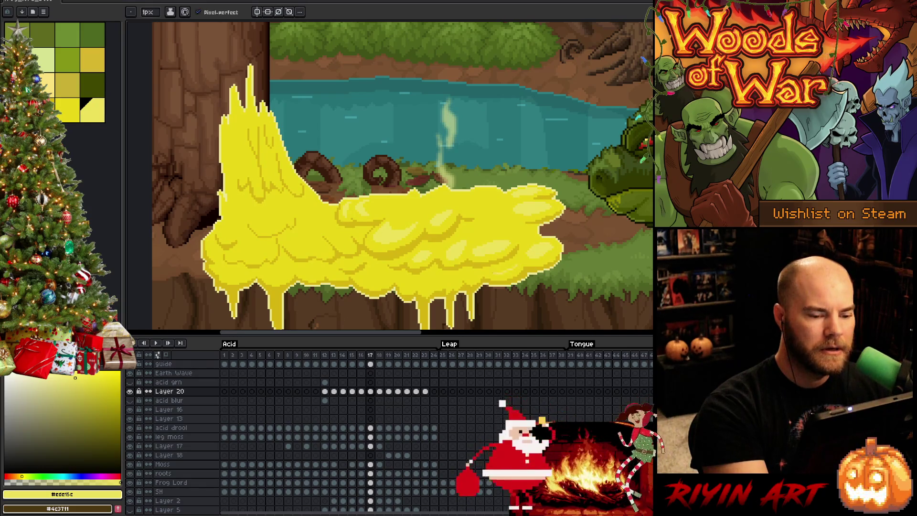
{"action": "key", "text": "g"}
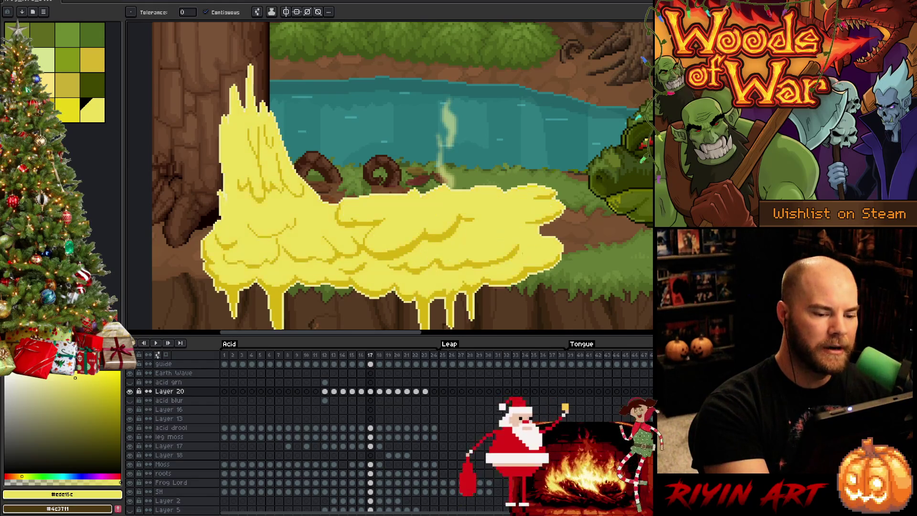
{"action": "key", "text": "b"}
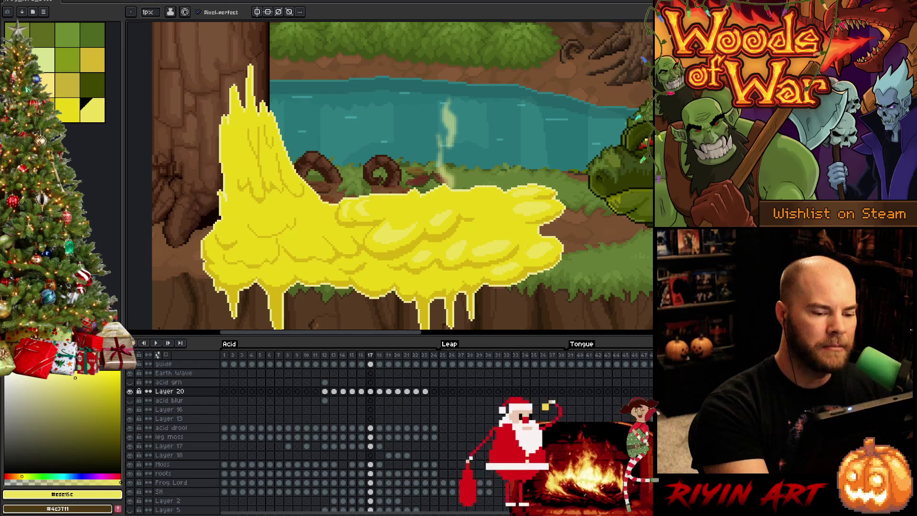
{"action": "left_click", "coordinate": [112, 388]}
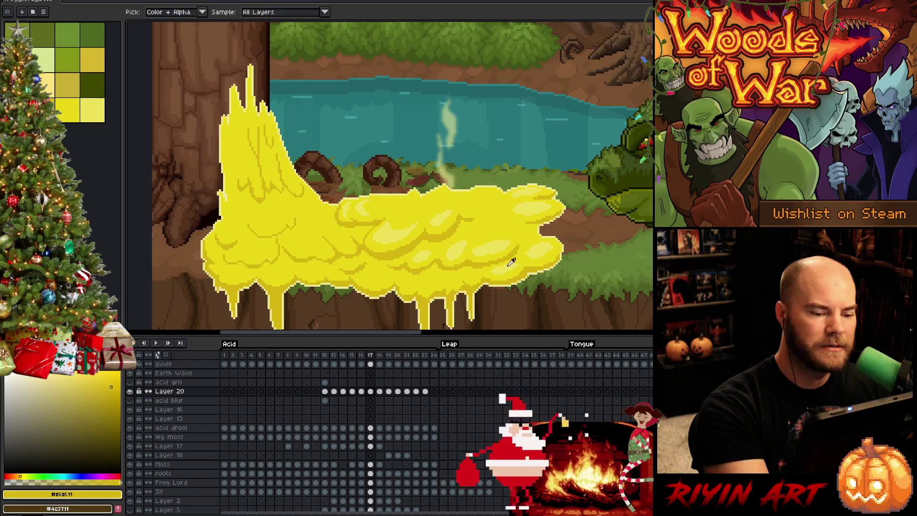
{"action": "left_click", "coordinate": [92, 109]}
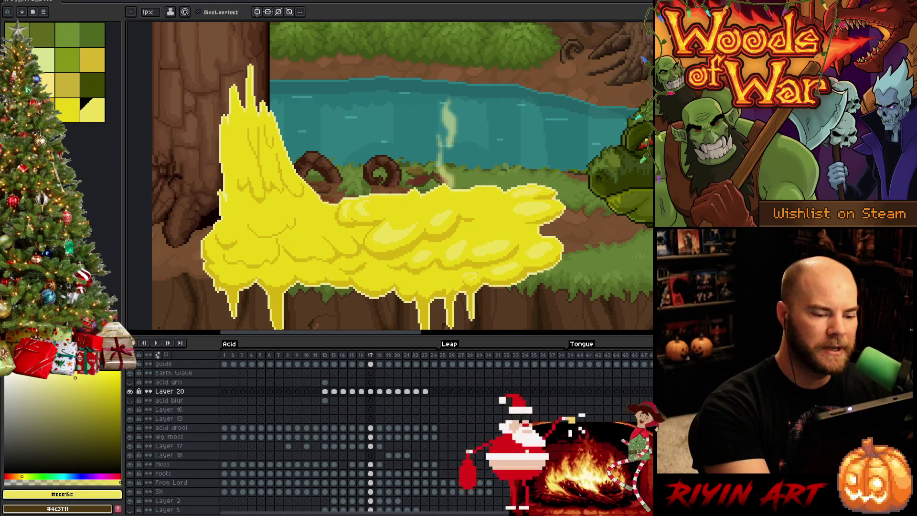
- Outline and bucket-fill the remaining light yellow highlight clumps on the splash
{"action": "key", "text": "g"}
{"action": "key", "text": "b"}
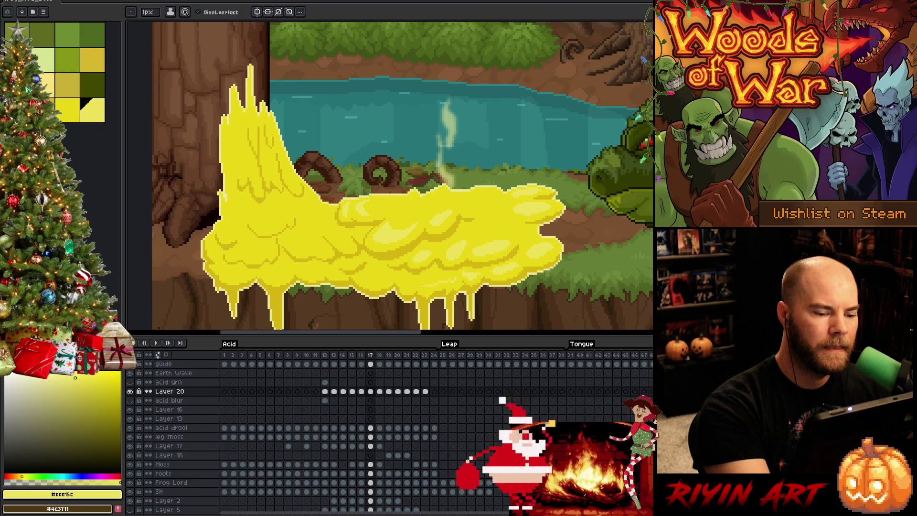
{"action": "key", "text": "g"}
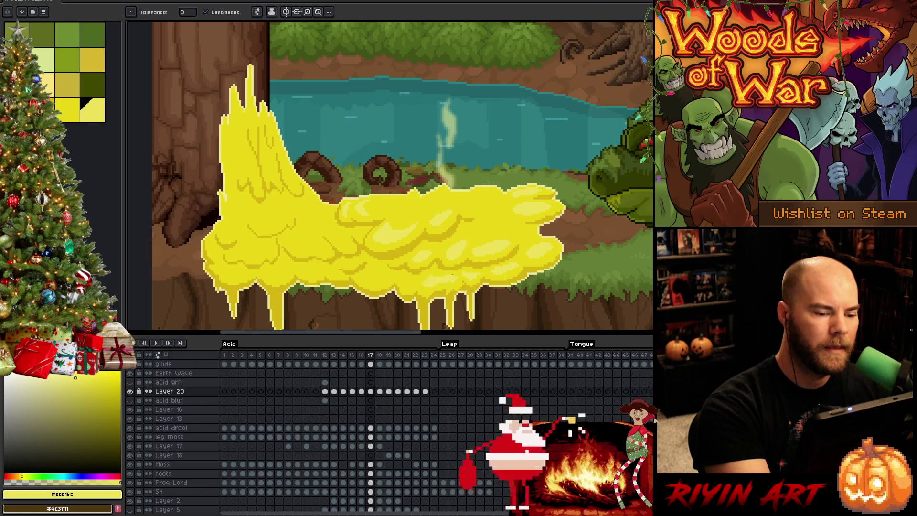
{"action": "key", "text": "b"}
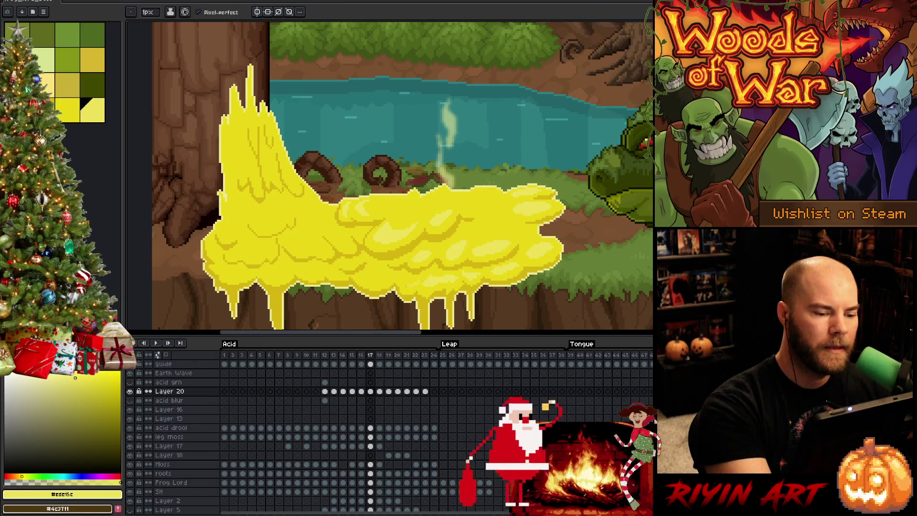
{"action": "key", "text": "g"}
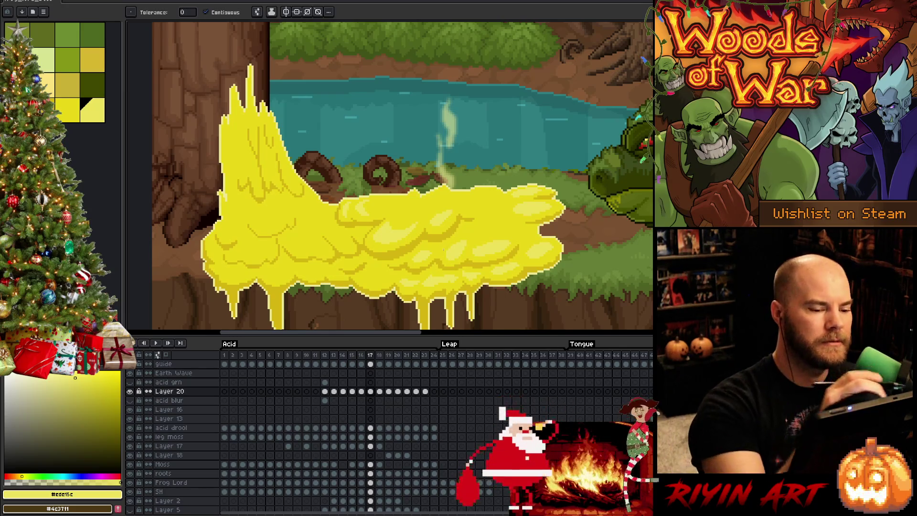
{"action": "key", "text": "b"}
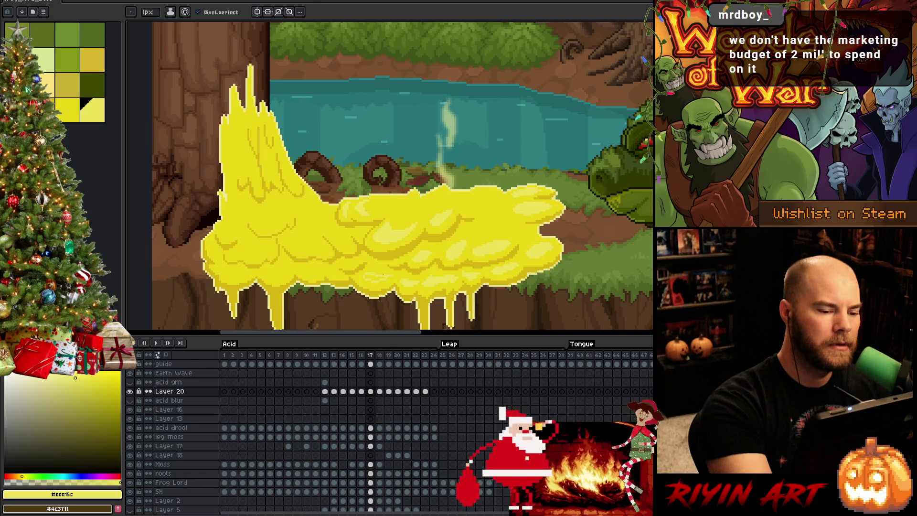
{"action": "key", "text": "g"}
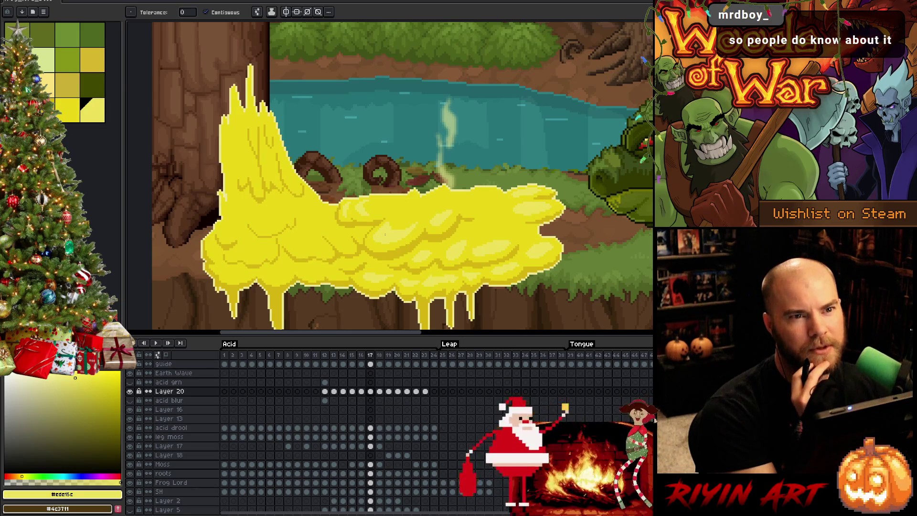
{"action": "key", "text": "i"}
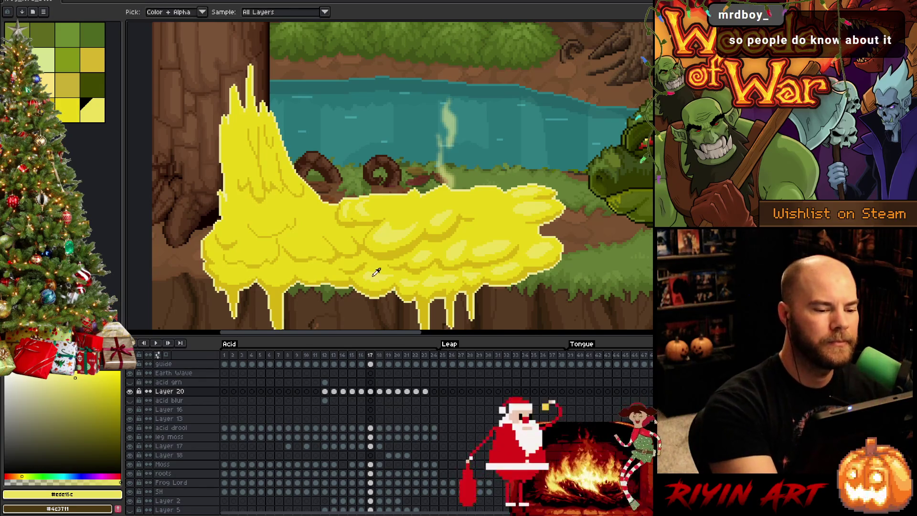
- Paint light yellow highlight clumps across the splash's body and left column with the pencil
{"action": "key", "text": "b"}
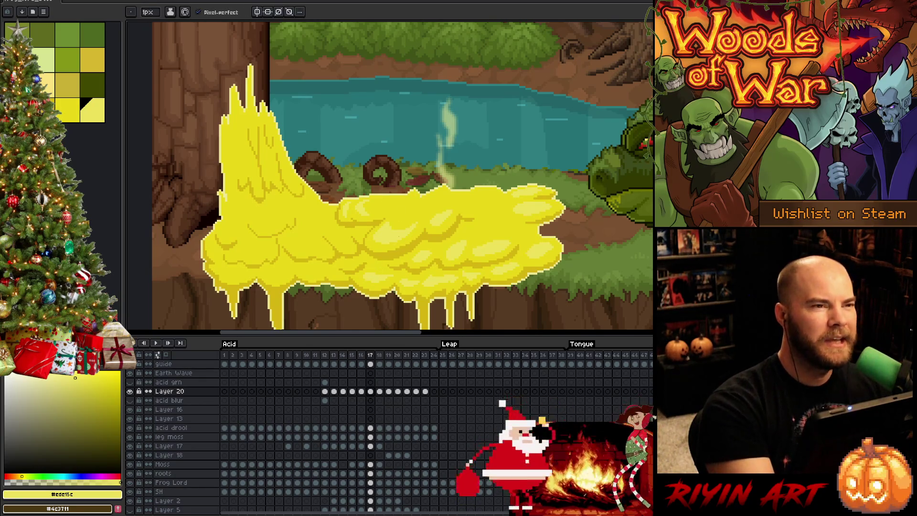
{"action": "left_click", "coordinate": [387, 236], "text": "alt"}
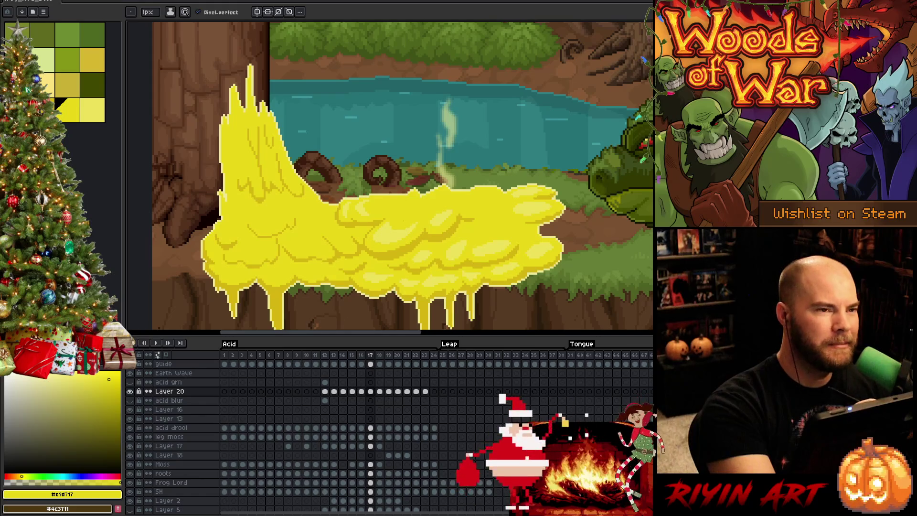
{"action": "left_click", "coordinate": [387, 236], "text": "alt"}
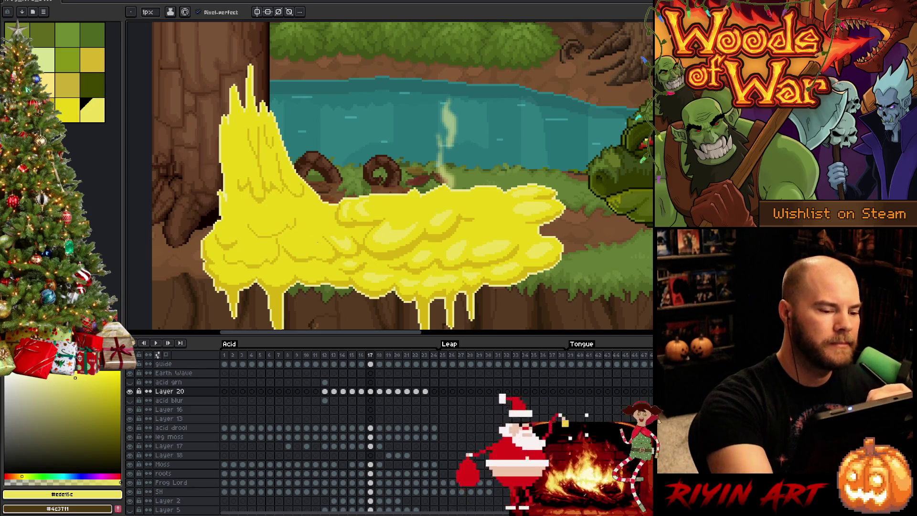
- Pick a darker gold shade, sampling the lighter yellow from the splash for reference
{"action": "left_click", "coordinate": [112, 386]}
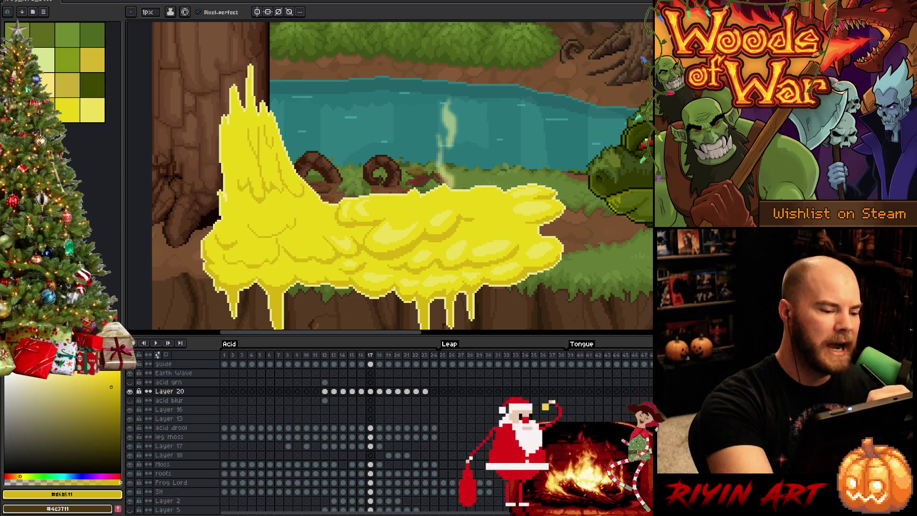
{"action": "left_click", "coordinate": [348, 241], "text": "alt"}
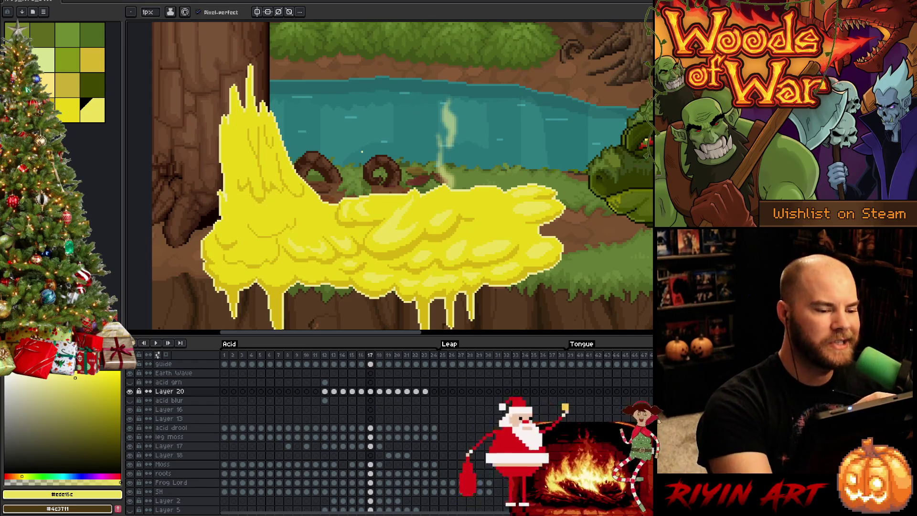
- Draw darker gold shadow pixels under the highlight clumps, sampling a splash colour
{"action": "left_click", "coordinate": [389, 215], "text": "alt"}
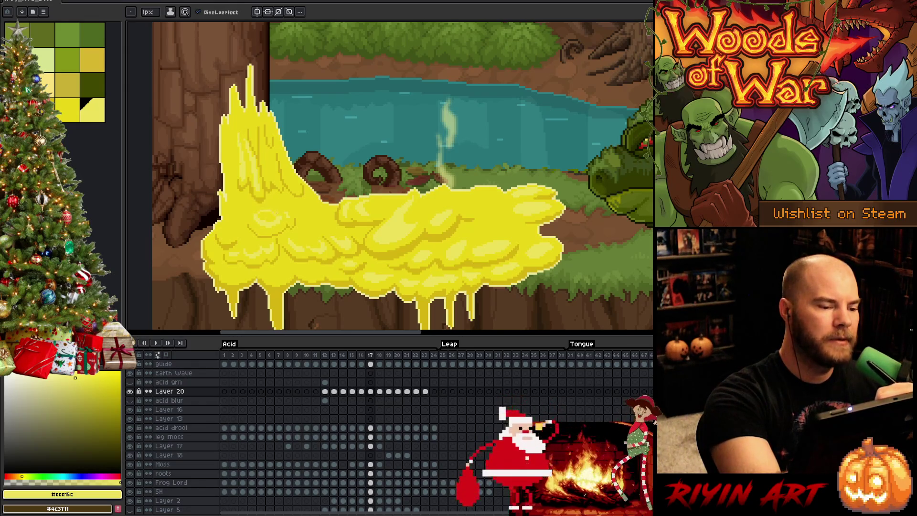
- Cycle through wand, bucket and pencil tools, then choose the lighter yellow highlight swatch
{"action": "key", "text": "w"}
{"action": "key", "text": "b"}
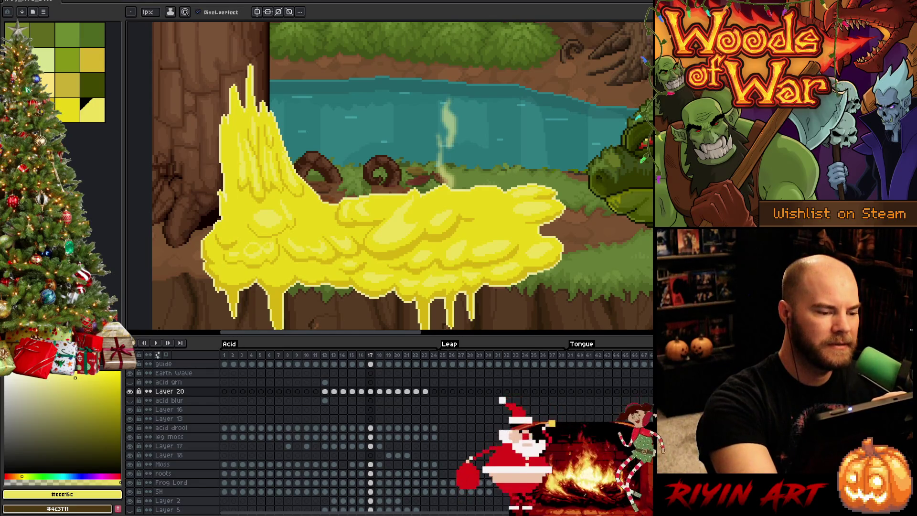
{"action": "key", "text": "g"}
{"action": "key", "text": "b"}
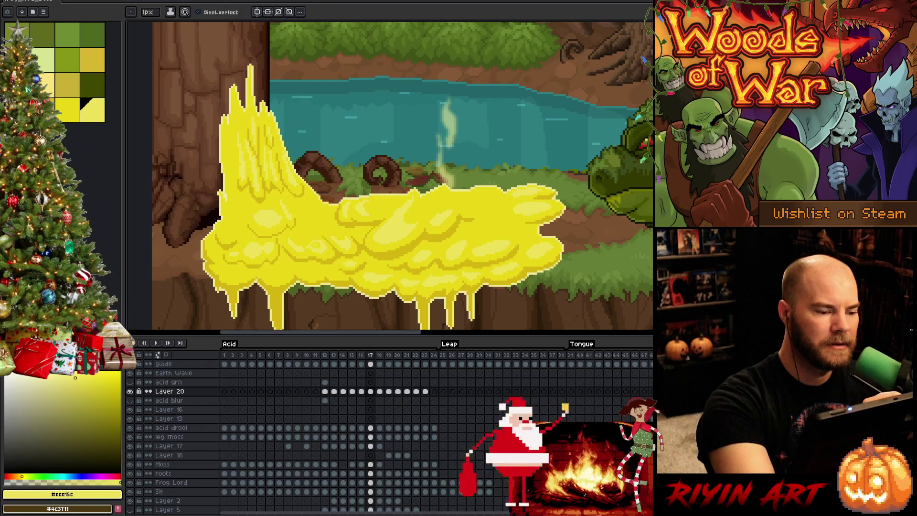
{"action": "left_click", "coordinate": [316, 245], "text": "alt"}
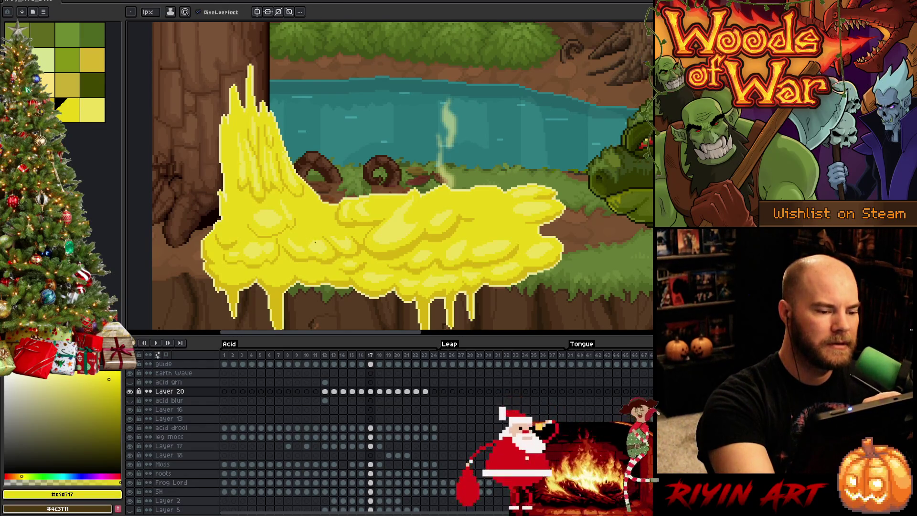
{"action": "left_click", "coordinate": [317, 212], "text": "alt"}
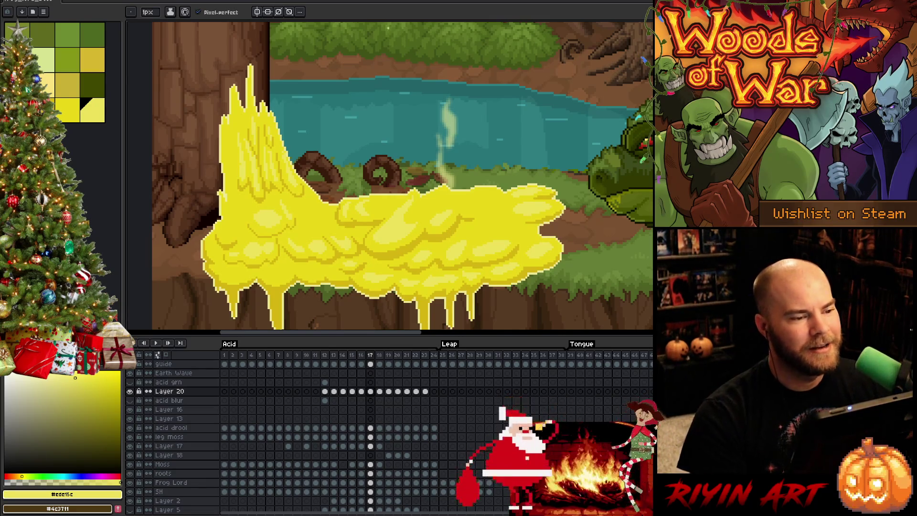
{"action": "scroll", "coordinate": [423, 126], "scroll_direction": "down", "scroll_amount": 1}
- Pan the whole pond scene into view and play the animation
{"action": "left_click_drag", "start_coordinate": [445, 131], "coordinate": [359, 193]}
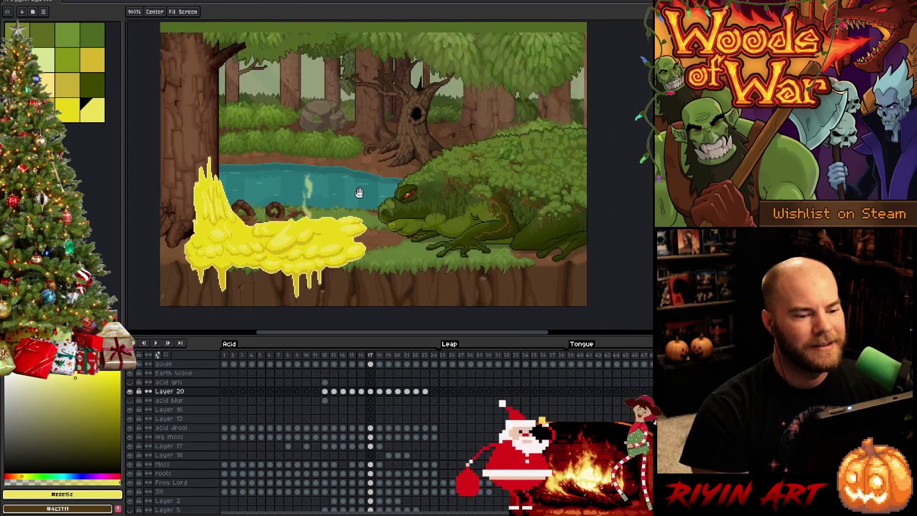
{"action": "key", "text": "Return"}
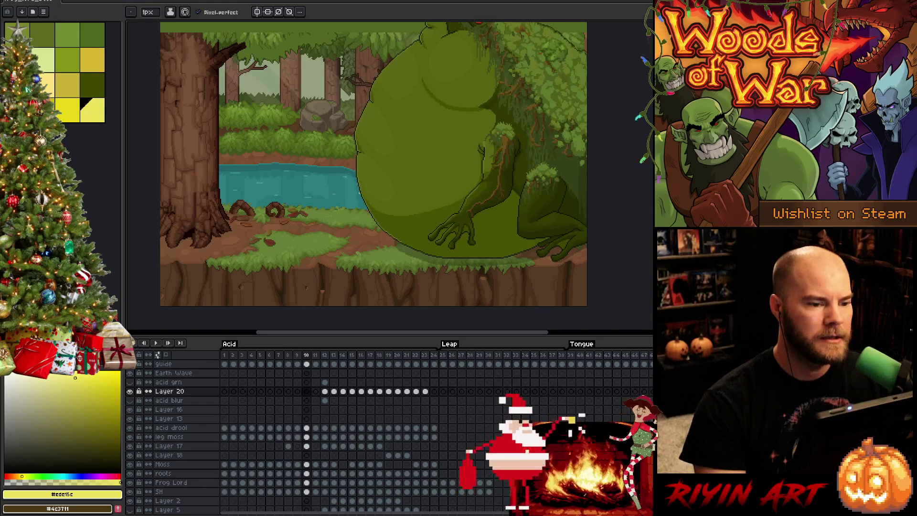
- Stop playback and flip between frames 16 and 17 to compare the acid splash
{"action": "key", "text": "Right"}
{"action": "key", "text": "Right"}
{"action": "key", "text": "Left"}
{"action": "key", "text": "Right"}
{"action": "key", "text": "Left"}
{"action": "key", "text": "Right"}
{"action": "key", "text": "Left"}
{"action": "key", "text": "Right"}
{"action": "key", "text": "Left"}
{"action": "key", "text": "Right"}
{"action": "scroll", "coordinate": [273, 187], "scroll_direction": "up", "scroll_amount": 1}
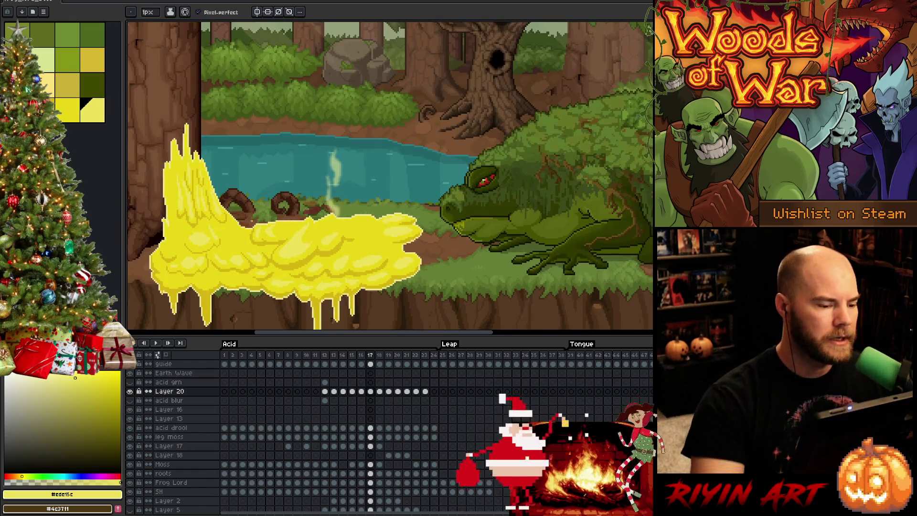
{"action": "key", "text": "ctrl"}
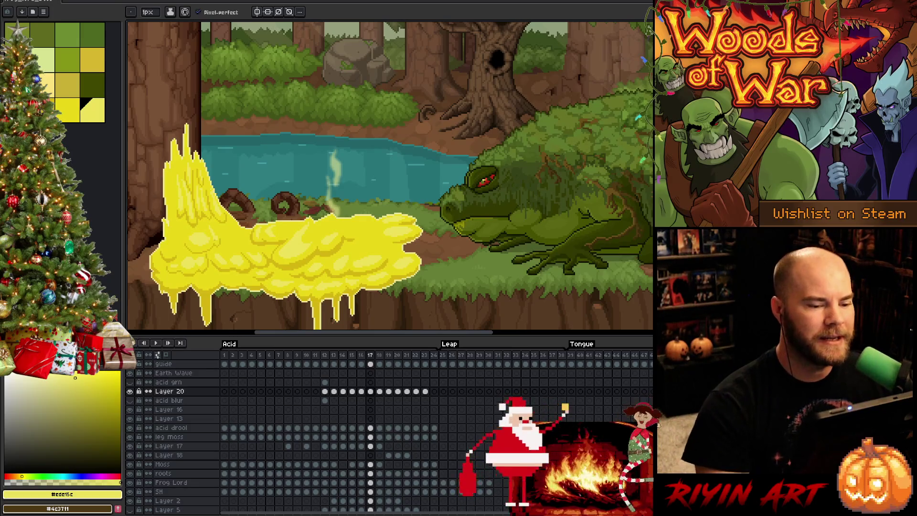
{"action": "scroll", "coordinate": [440, 196], "scroll_direction": "down", "scroll_amount": 3}
{"action": "scroll", "coordinate": [440, 195], "scroll_direction": "up", "scroll_amount": 2}
{"action": "scroll", "coordinate": [440, 195], "scroll_direction": "up", "scroll_amount": 1}
{"action": "scroll", "coordinate": [439, 195], "scroll_direction": "up", "scroll_amount": 1}
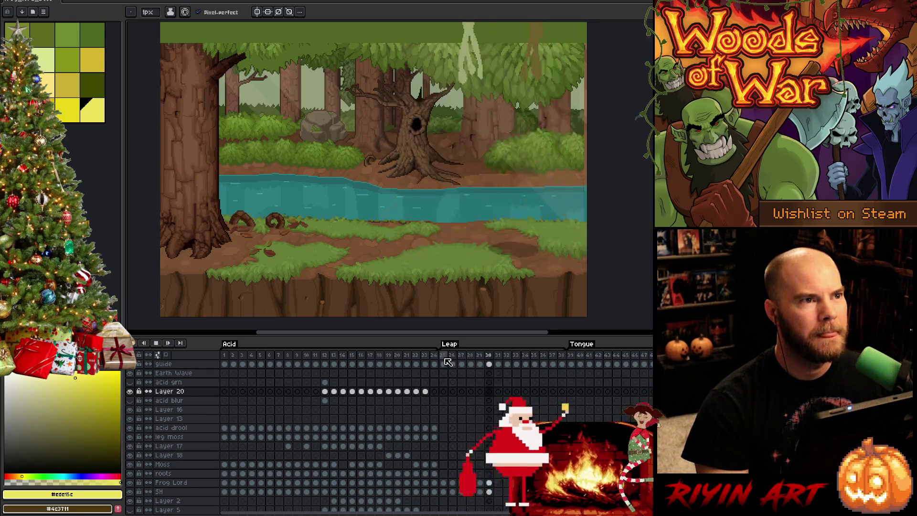
- Jump to frame 39's tongue-lash and play the animation from there
{"action": "left_click", "coordinate": [570, 354]}
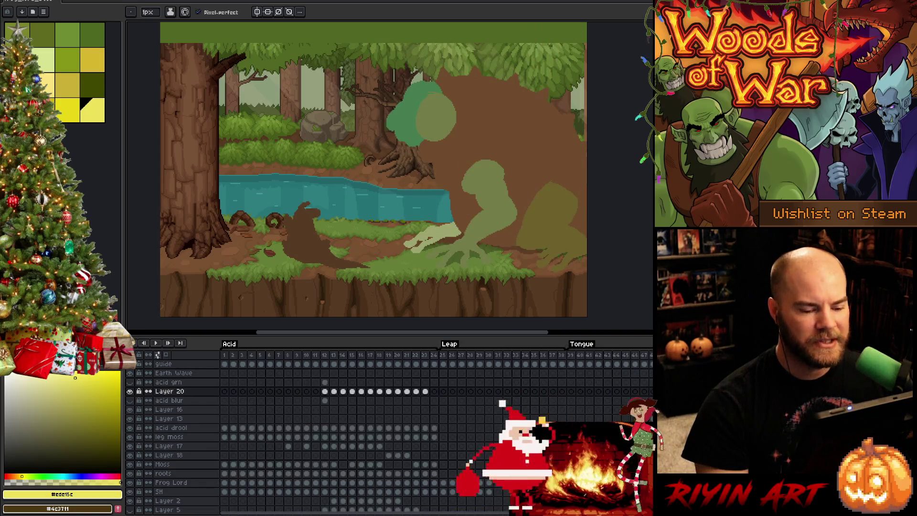
{"action": "left_click", "coordinate": [571, 356]}
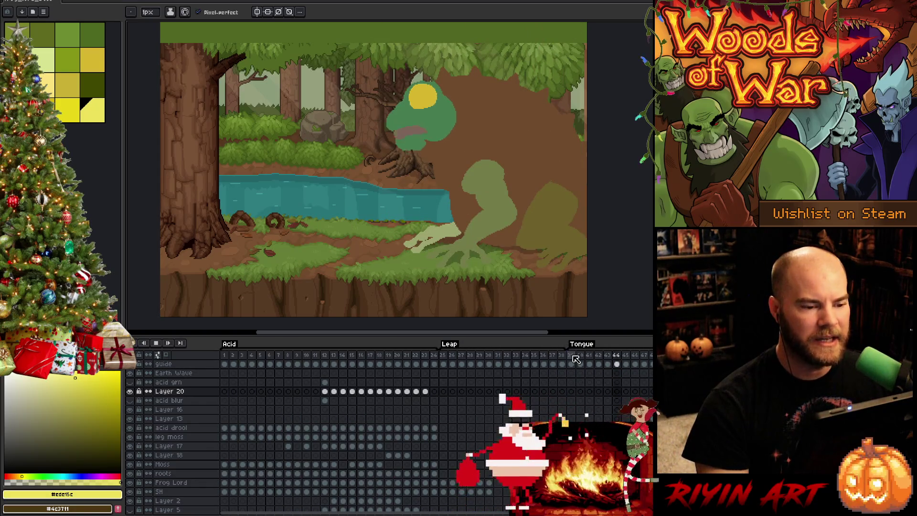
{"action": "left_click", "coordinate": [573, 358]}
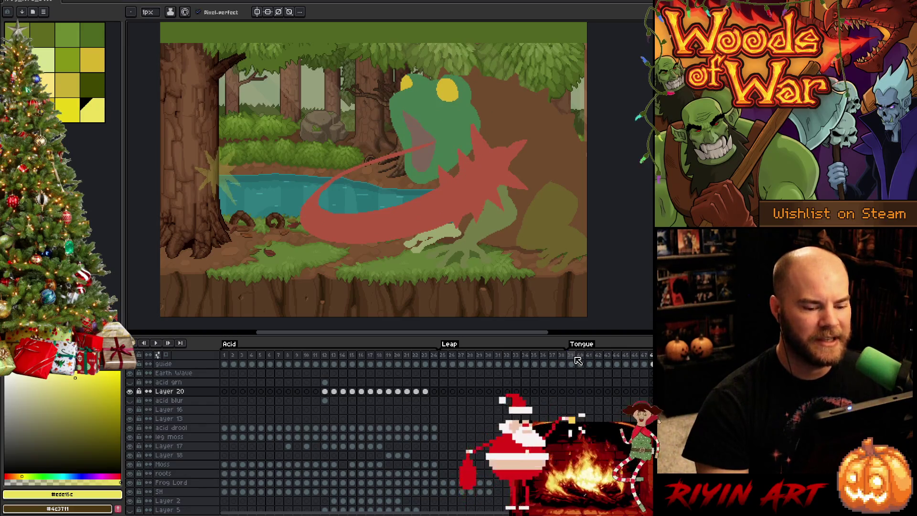
{"action": "key", "text": "Return"}
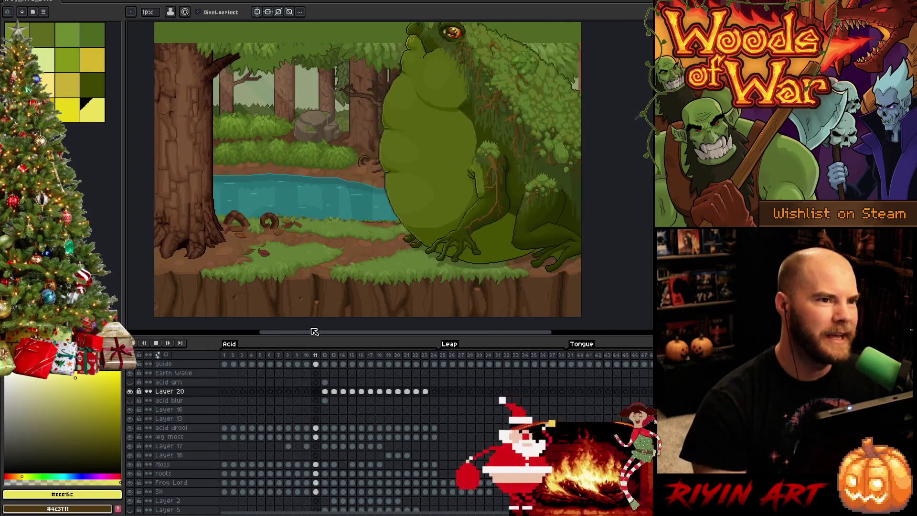
{"action": "scroll", "coordinate": [300, 177], "scroll_direction": "up", "scroll_amount": 1}
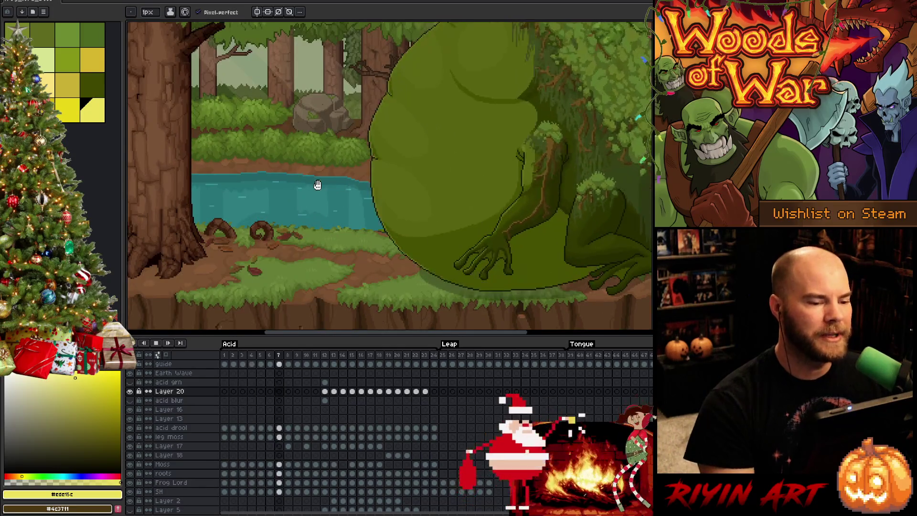
{"action": "scroll", "coordinate": [317, 184], "scroll_direction": "down", "scroll_amount": 1}
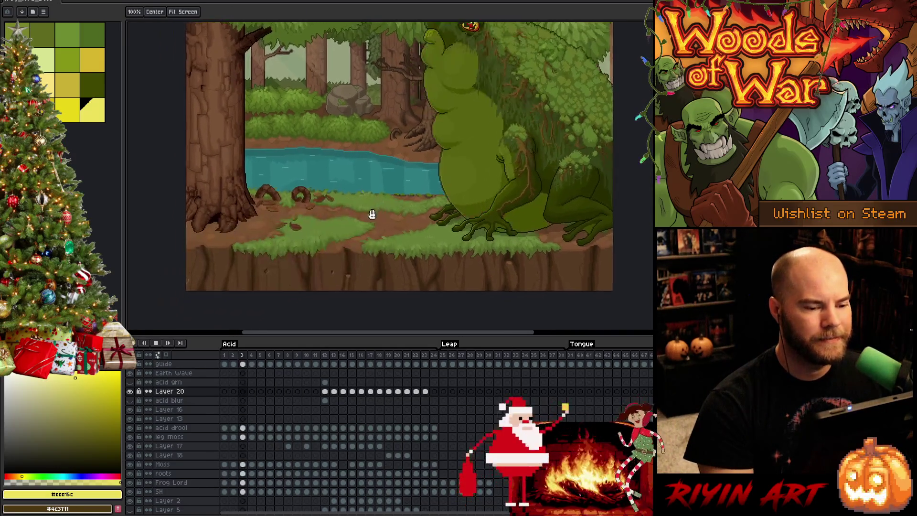
- Shift the scene view slightly around frame 17's acid splash
{"action": "left_click_drag", "start_coordinate": [348, 240], "coordinate": [329, 183]}
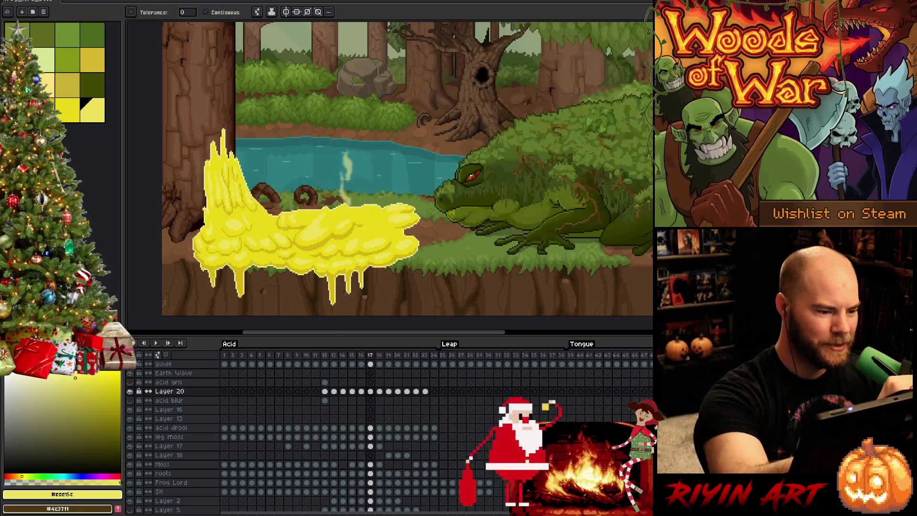
- Paint lighter and darker yellow clumps over frame 17's splash with the pencil on Layer 20
{"action": "key", "text": "b"}
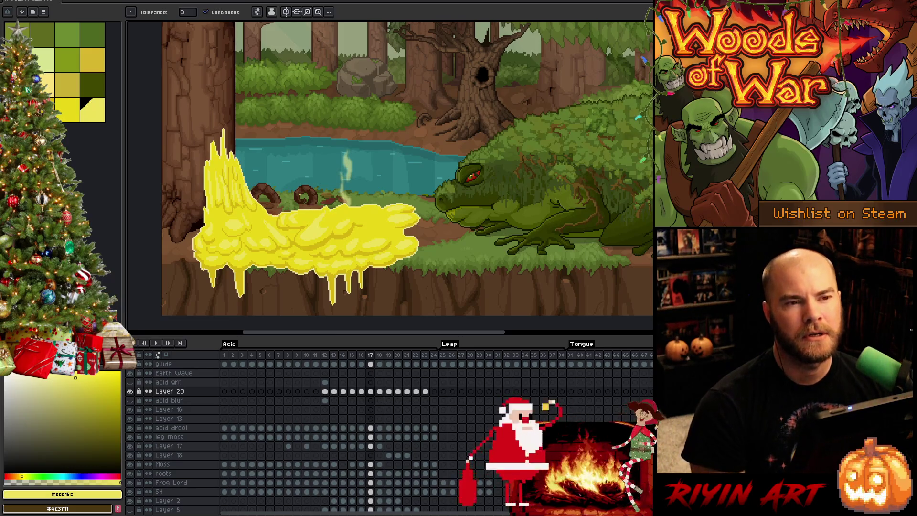
{"action": "key", "text": "b"}
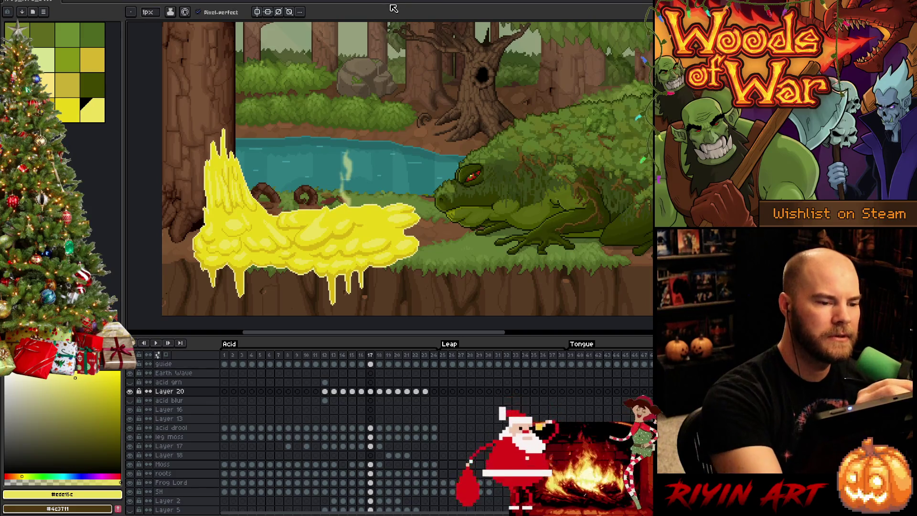
{"action": "key", "text": "alt"}
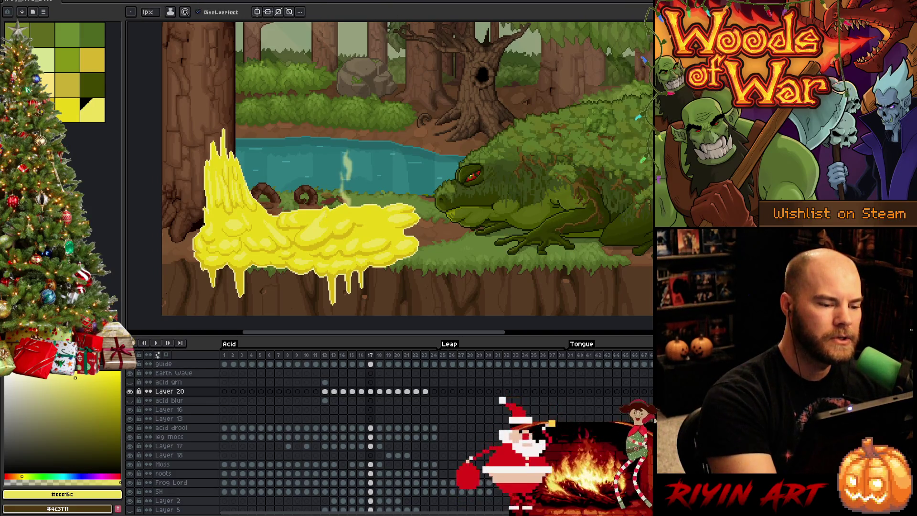
{"action": "key", "text": "g"}
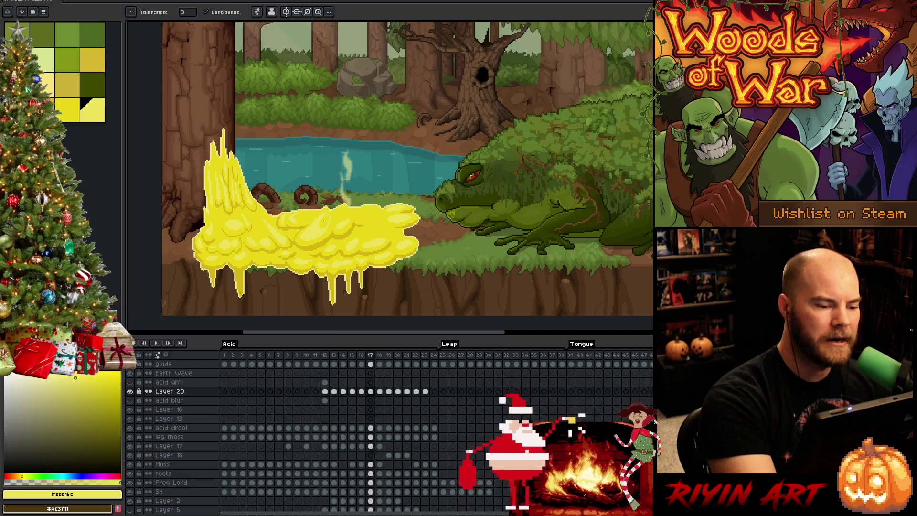
{"action": "key", "text": "b"}
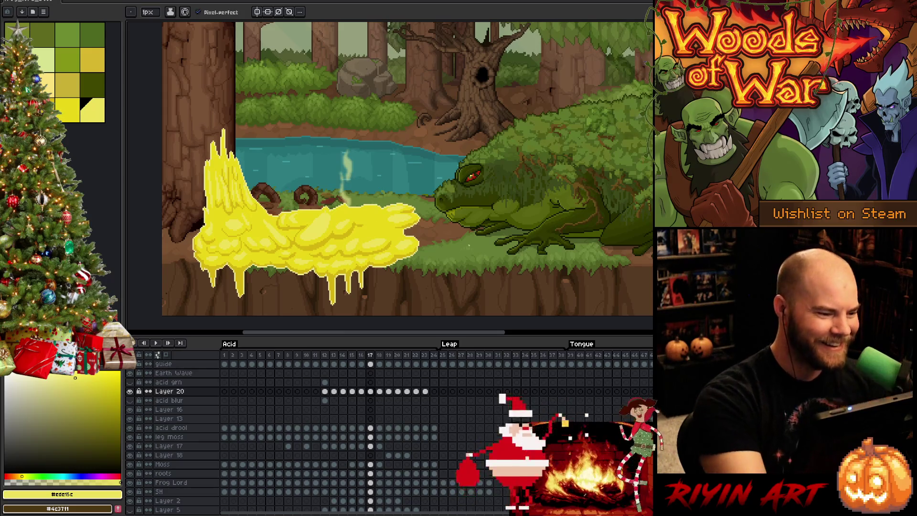
{"action": "key", "text": "Left"}
{"action": "key", "text": "Right"}
{"action": "key", "text": "Left"}
{"action": "key", "text": "Right"}
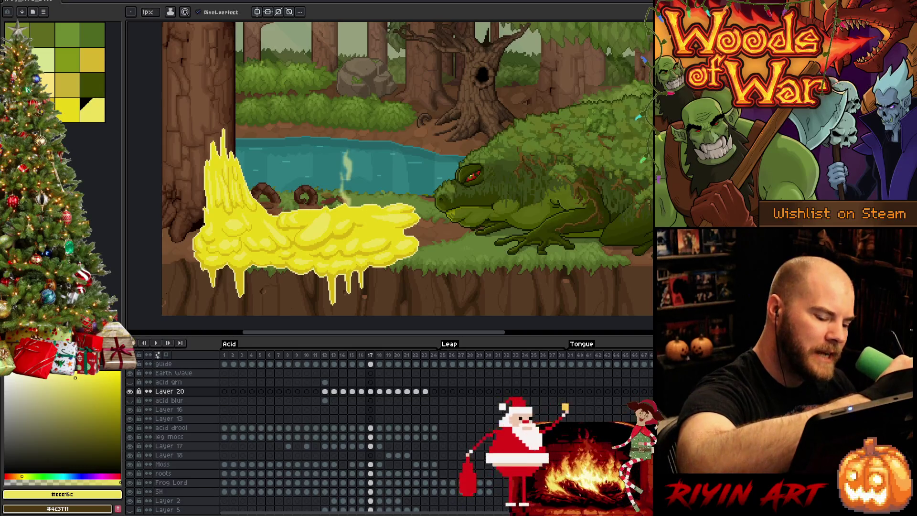
{"action": "key", "text": "Left"}
{"action": "key", "text": "Right"}
{"action": "key", "text": "Left"}
{"action": "key", "text": "Right"}
{"action": "key", "text": "Left"}
{"action": "key", "text": "Right"}
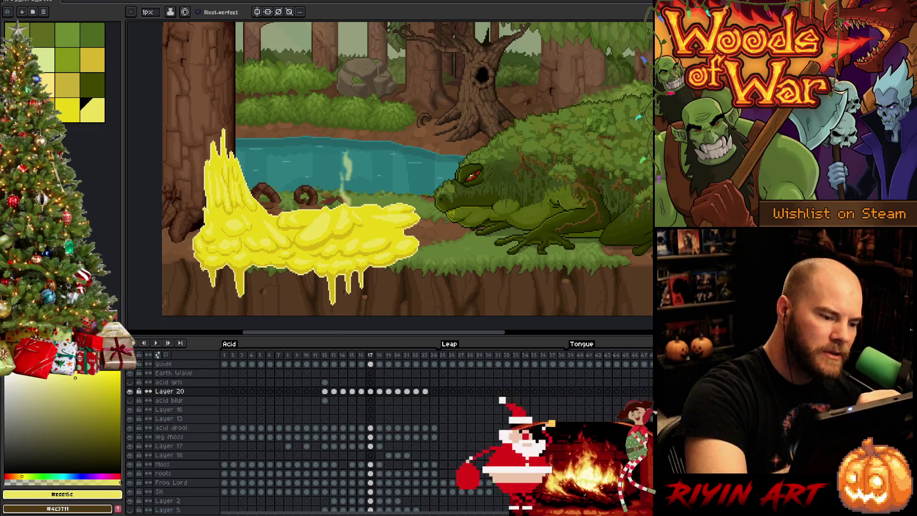
{"action": "key", "text": "["}
{"action": "key", "text": "]"}
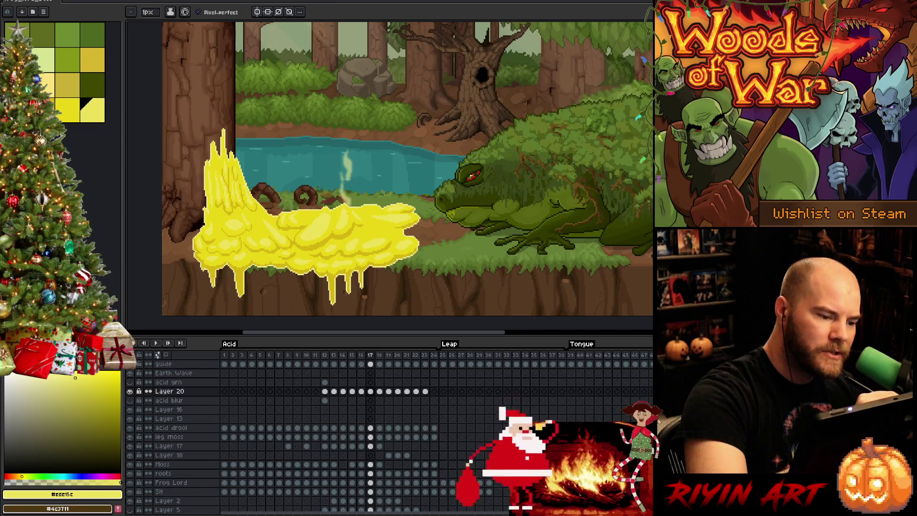
{"action": "key", "text": "i"}
{"action": "key", "text": "b"}
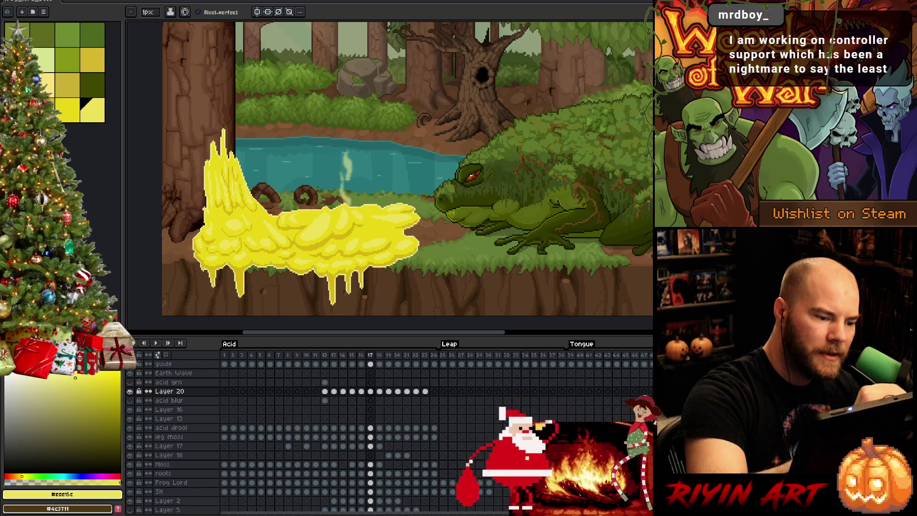
{"action": "left_click", "coordinate": [366, 208], "text": "alt"}
{"action": "left_click", "coordinate": [364, 209], "text": "alt"}
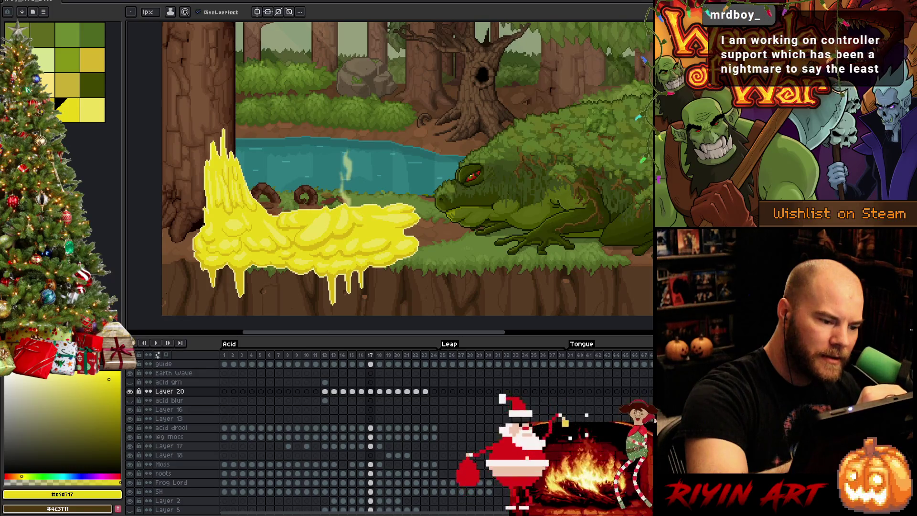
{"action": "left_click", "coordinate": [364, 210], "text": "alt"}
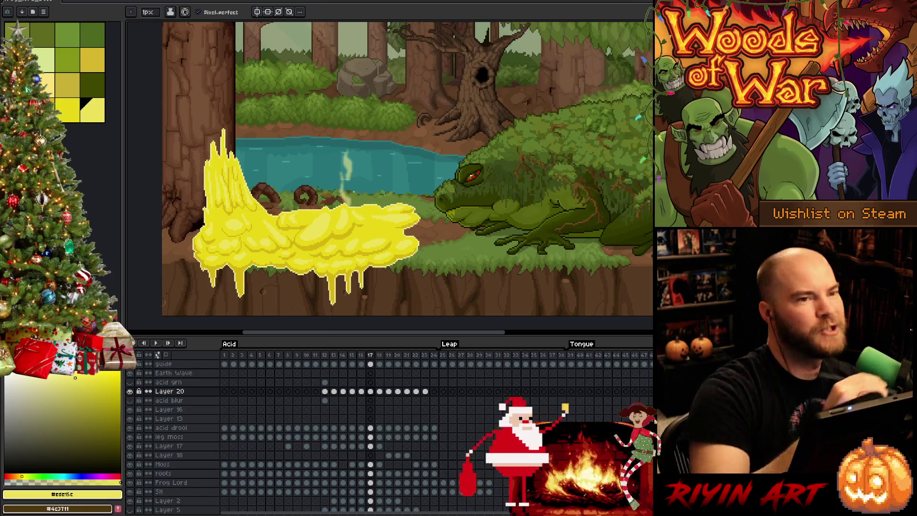
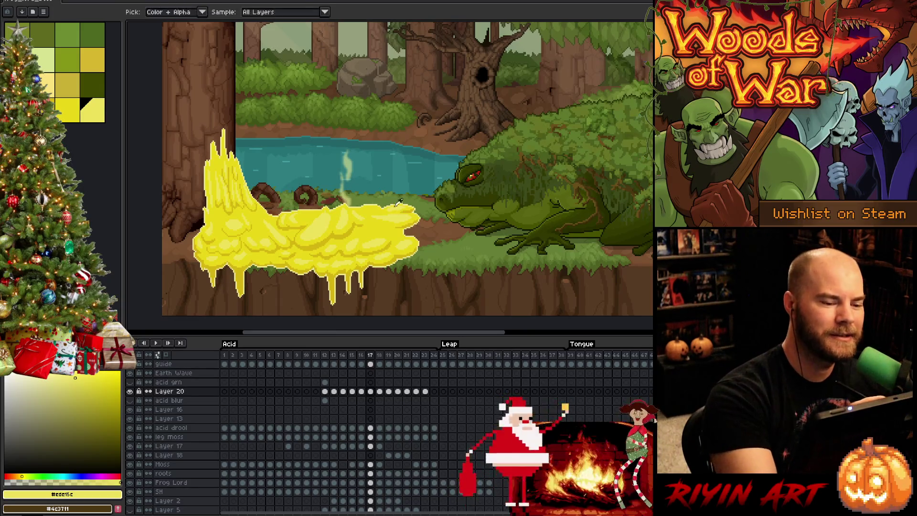
- Flip between frame 16's rearing pose and frame 17's crouched pose, then leave for the code editor
{"action": "key", "text": "Left"}
{"action": "key", "text": "Right"}
{"action": "key", "text": "Left"}
{"action": "key", "text": "Right"}
{"action": "key", "text": "Left"}
{"action": "key", "text": "Right"}
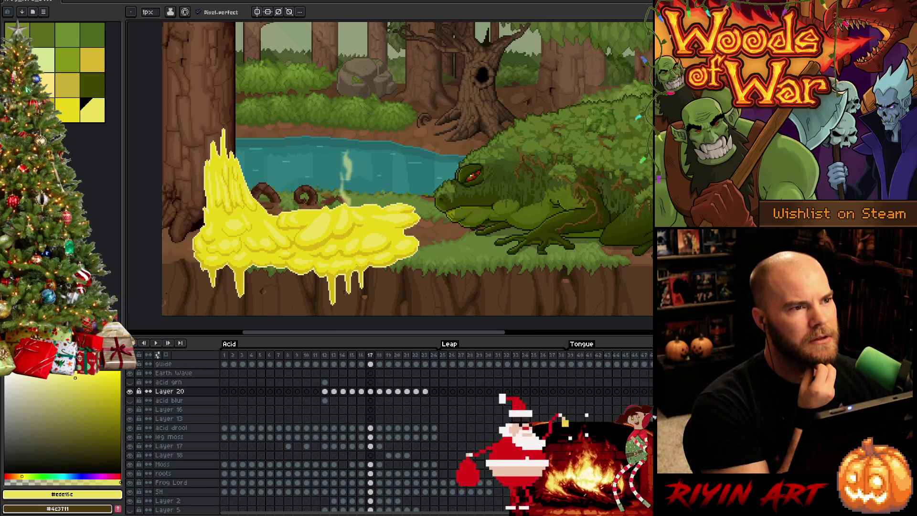
{"action": "key", "text": "alt+Tab"}
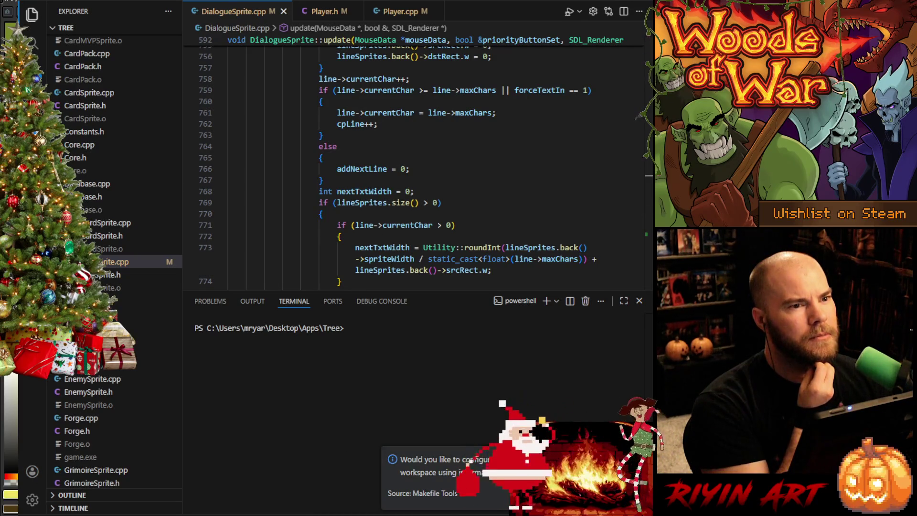
- Dismiss the notification, git pull the latest changes and run the make build task
{"action": "left_click", "coordinate": [373, 373]}
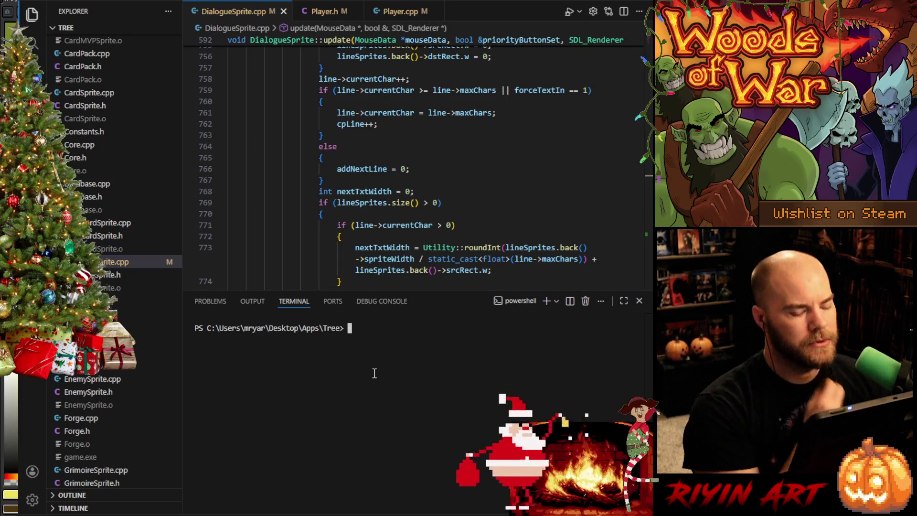
{"action": "type", "text": "git pull"}
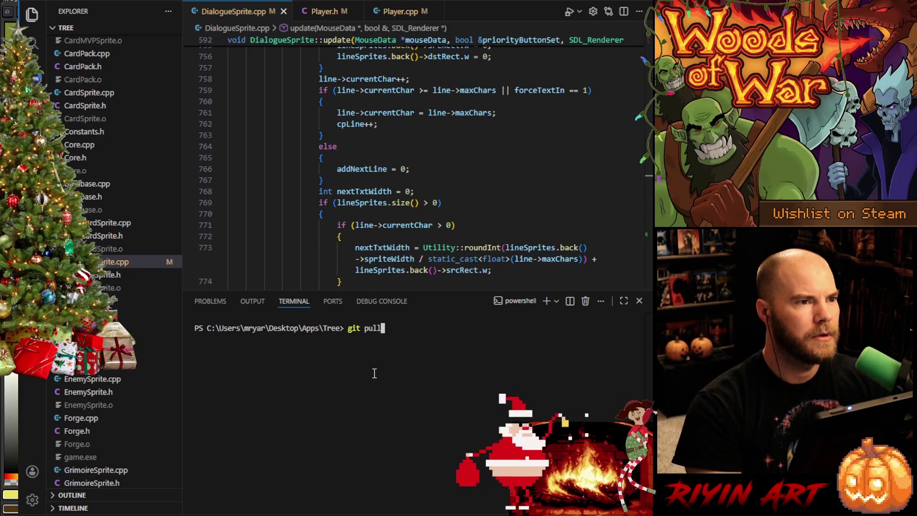
{"action": "key", "text": "Return"}
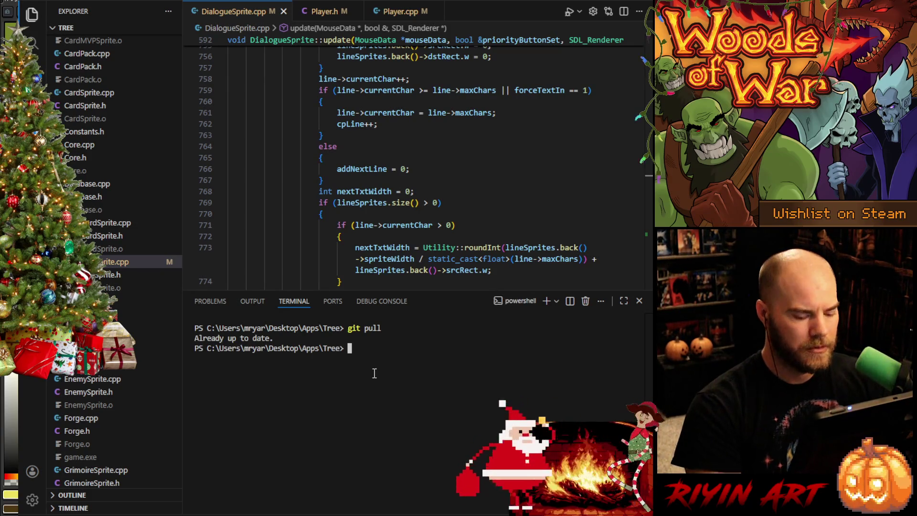
{"action": "key", "text": "ctrl+shift+b"}
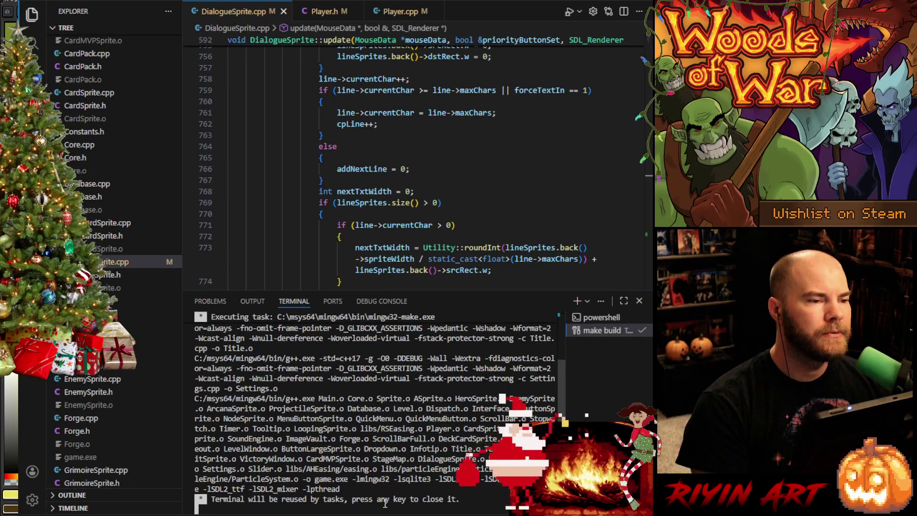
{"action": "key", "text": "Return"}
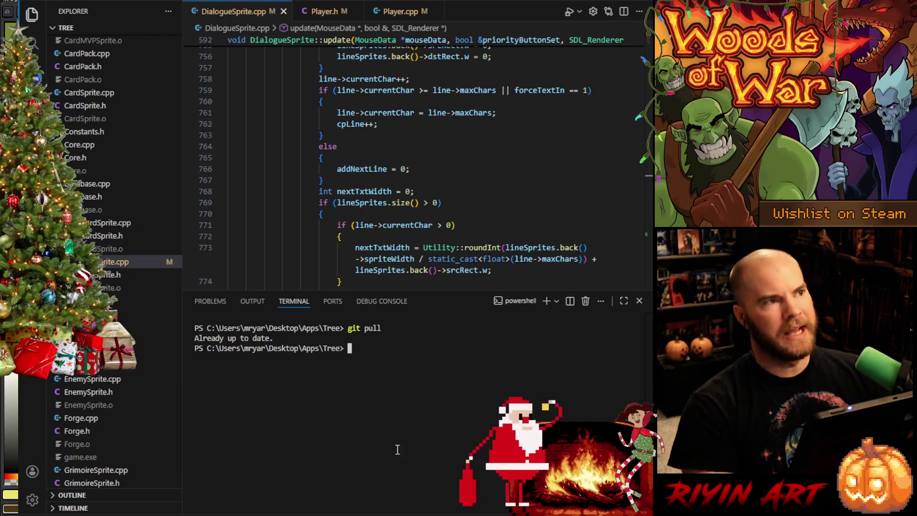
- Launch the game from the Run and Debug view
{"action": "key", "text": "ctrl+shift+d"}
{"action": "left_click", "coordinate": [83, 12]}
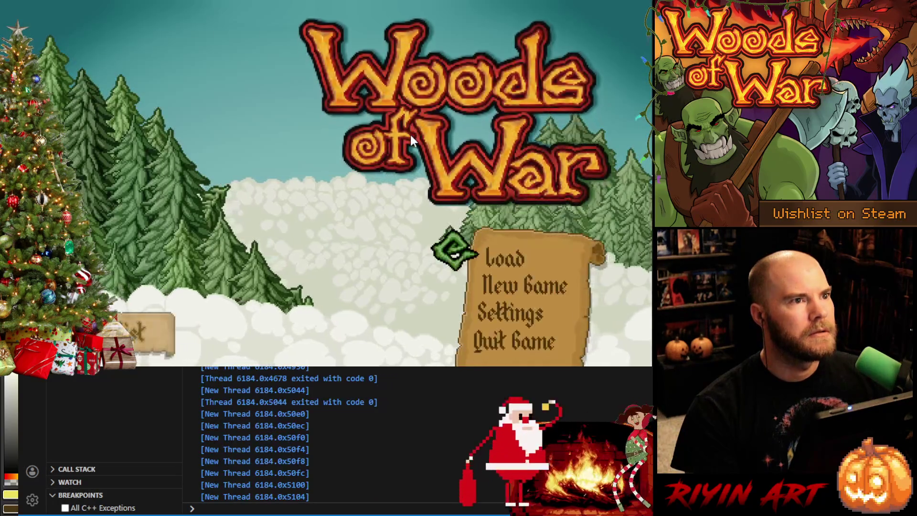
- Load the saved game from the Woods of War title screen
{"action": "left_click", "coordinate": [513, 263]}
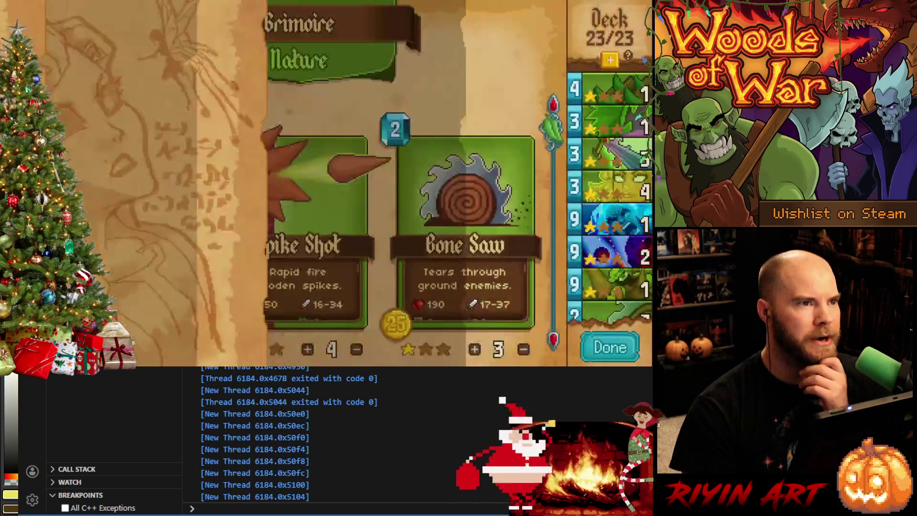
{"action": "scroll", "coordinate": [309, 215], "scroll_direction": "up", "scroll_amount": 3}
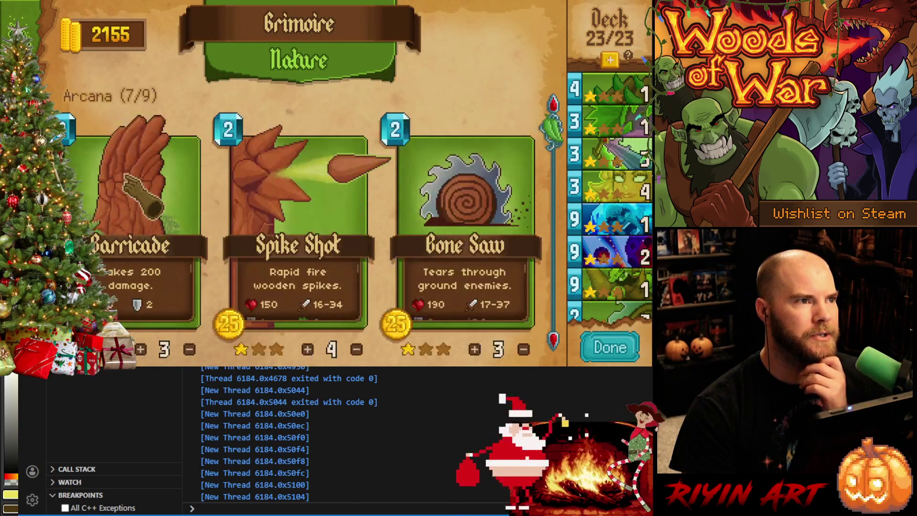
{"action": "scroll", "coordinate": [308, 215], "scroll_direction": "down", "scroll_amount": 2}
{"action": "scroll", "coordinate": [308, 215], "scroll_direction": "down", "scroll_amount": 2}
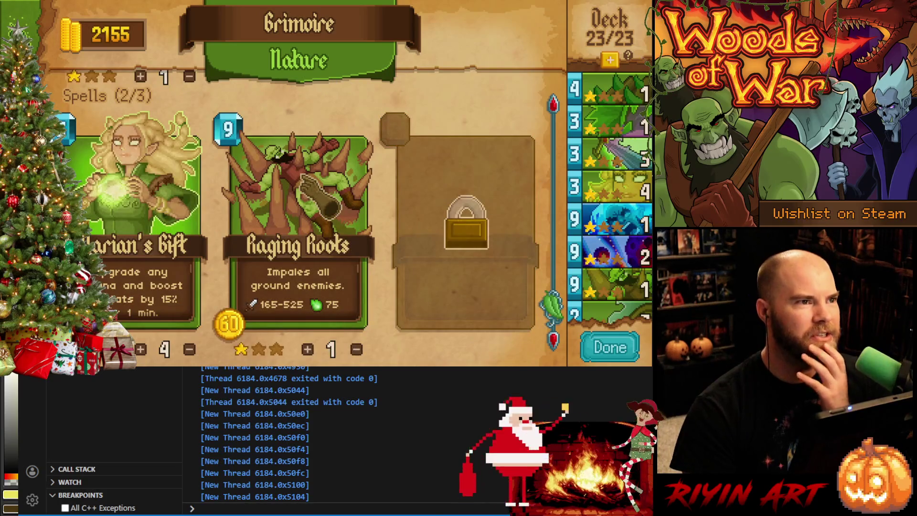
{"action": "scroll", "coordinate": [305, 177], "scroll_direction": "up", "scroll_amount": 1}
{"action": "scroll", "coordinate": [306, 176], "scroll_direction": "up", "scroll_amount": 1}
{"action": "scroll", "coordinate": [306, 176], "scroll_direction": "up", "scroll_amount": 1}
{"action": "scroll", "coordinate": [305, 177], "scroll_direction": "down", "scroll_amount": 2}
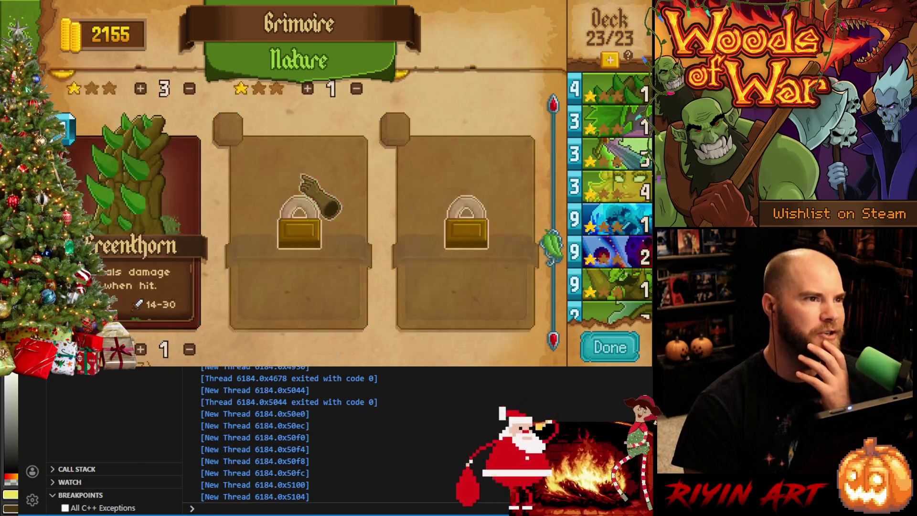
{"action": "scroll", "coordinate": [306, 177], "scroll_direction": "down", "scroll_amount": 1}
{"action": "scroll", "coordinate": [305, 177], "scroll_direction": "up", "scroll_amount": 1}
{"action": "scroll", "coordinate": [295, 177], "scroll_direction": "up", "scroll_amount": 2}
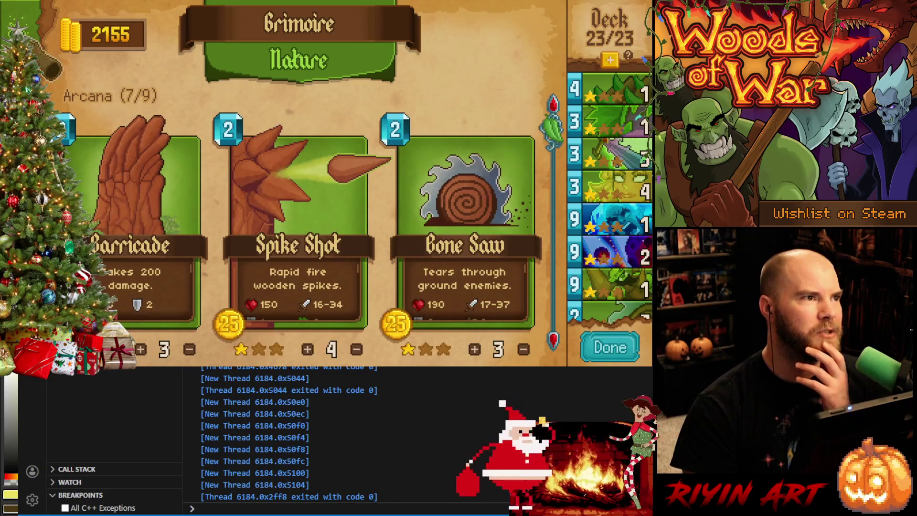
{"action": "scroll", "coordinate": [295, 176], "scroll_direction": "up", "scroll_amount": 1}
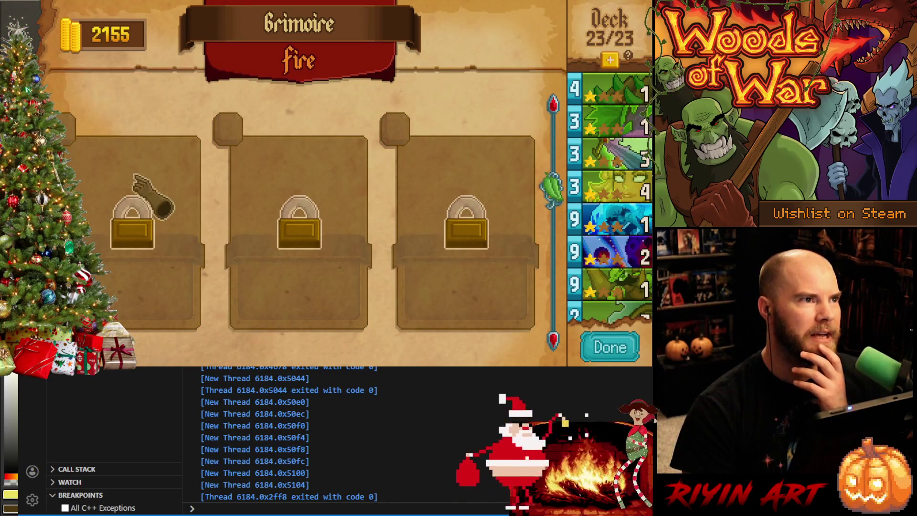
{"action": "scroll", "coordinate": [136, 180], "scroll_direction": "down", "scroll_amount": 2}
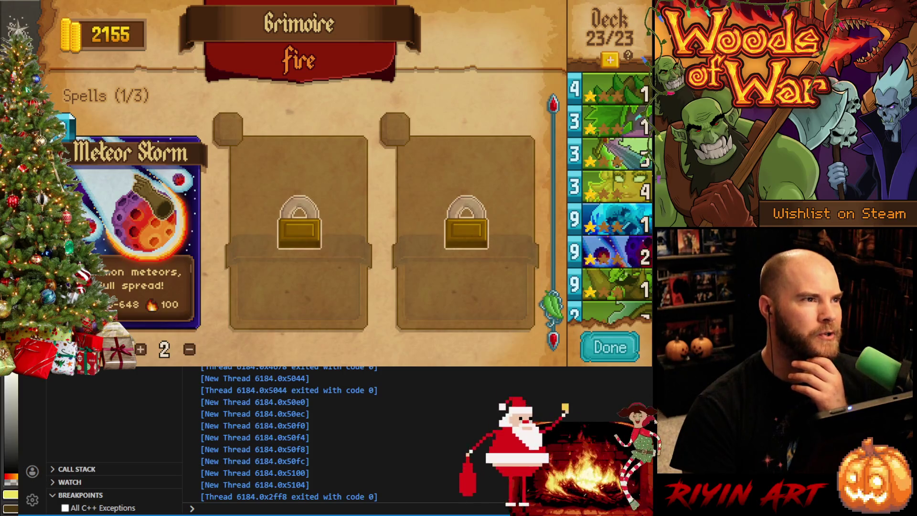
{"action": "scroll", "coordinate": [66, 128], "scroll_direction": "down", "scroll_amount": 1}
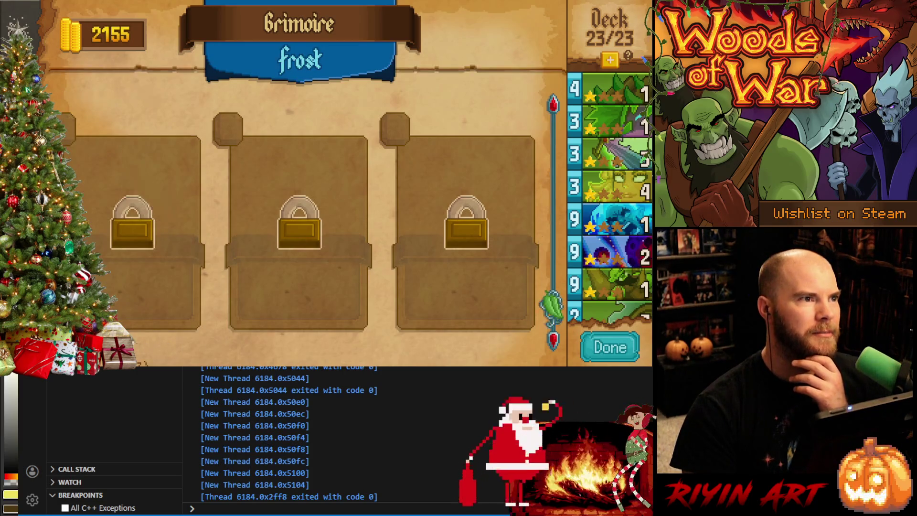
{"action": "scroll", "coordinate": [137, 179], "scroll_direction": "down", "scroll_amount": 2}
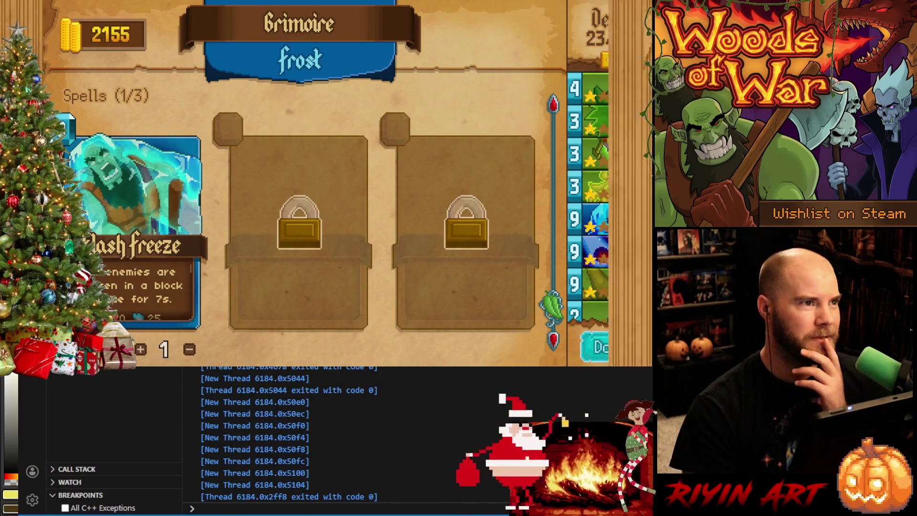
- Leave the grimoire deck builder via Done
{"action": "left_click", "coordinate": [611, 347]}
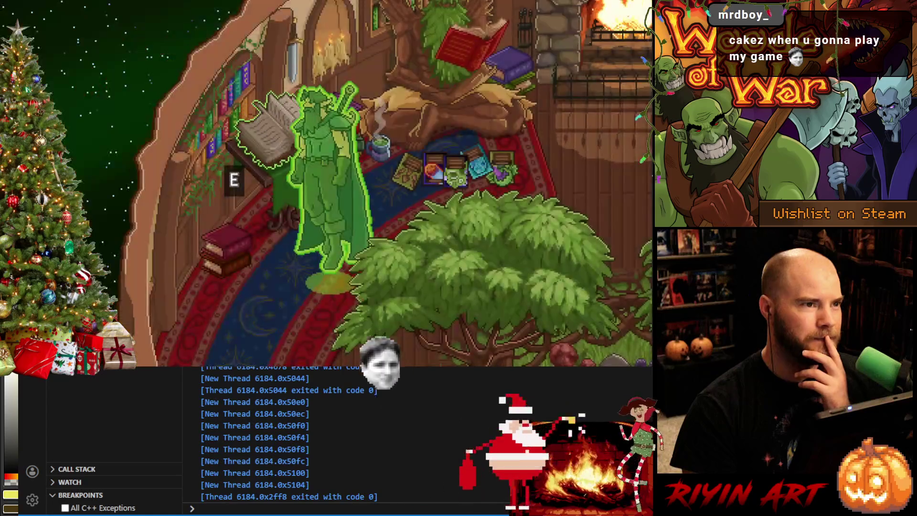
- Start the gauntlet run at the book and keep the starting hand
{"action": "key", "text": "e"}
{"action": "key", "text": "Escape"}
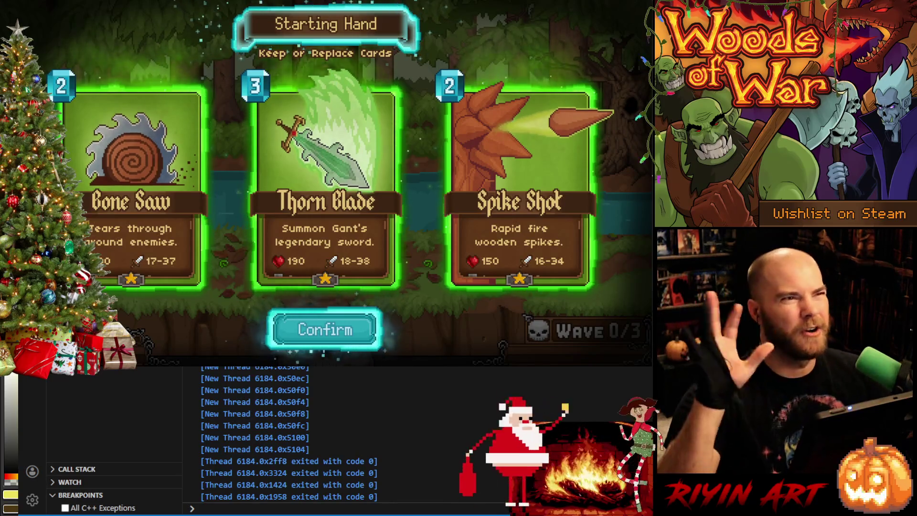
{"action": "left_click", "coordinate": [344, 348]}
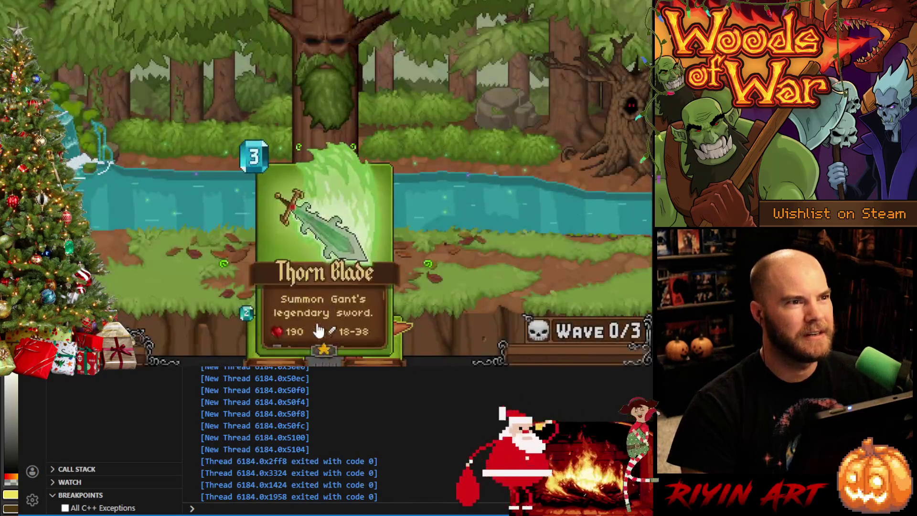
- Play the Spike Shot card onto the battlefield against the first wave
{"action": "mouse_move", "coordinate": [349, 296]}
{"action": "left_mouse_down"}
{"action": "mouse_move", "coordinate": [436, 289]}
{"action": "mouse_move", "coordinate": [351, 333]}
{"action": "mouse_move", "coordinate": [306, 187]}
{"action": "left_mouse_up"}
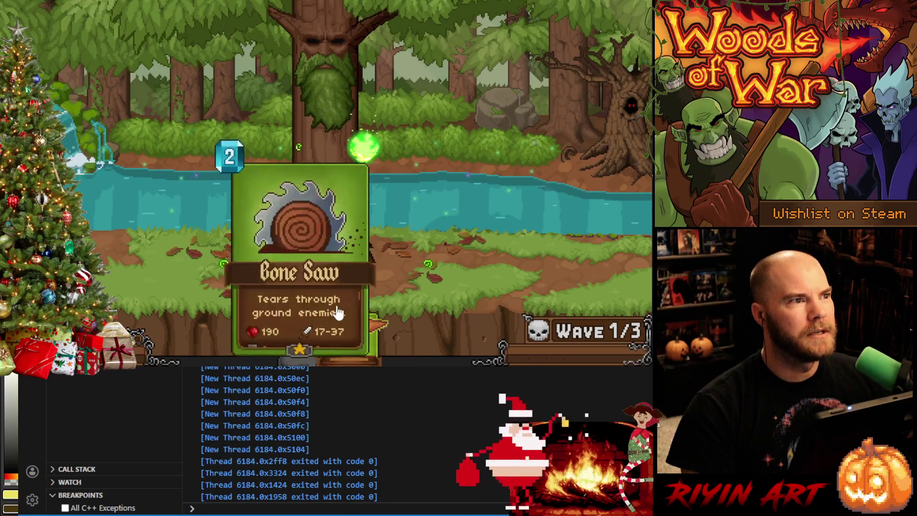
{"action": "left_click_drag", "start_coordinate": [351, 305], "coordinate": [287, 152]}
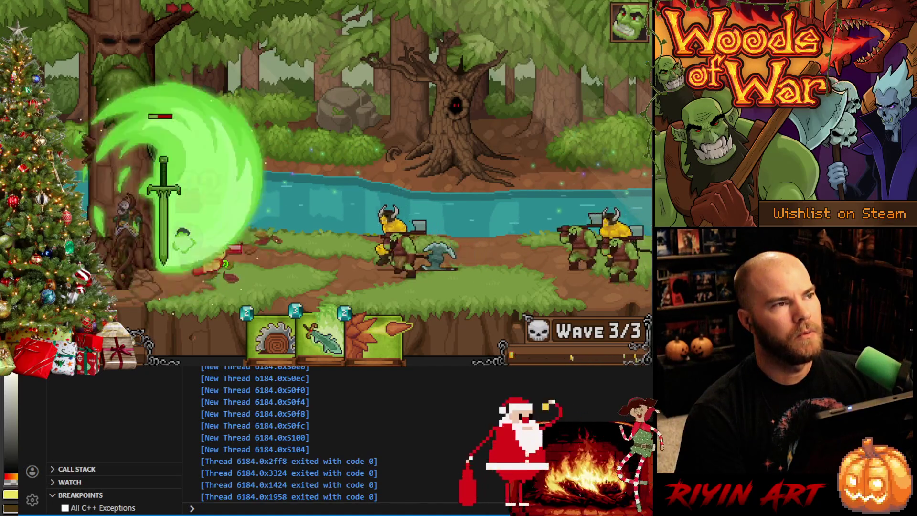
- Play the sword card onto the battlefield to finish the waves
{"action": "mouse_move", "coordinate": [322, 337]}
{"action": "left_mouse_down"}
{"action": "mouse_move", "coordinate": [244, 218]}
{"action": "mouse_move", "coordinate": [161, 143]}
{"action": "left_mouse_up"}
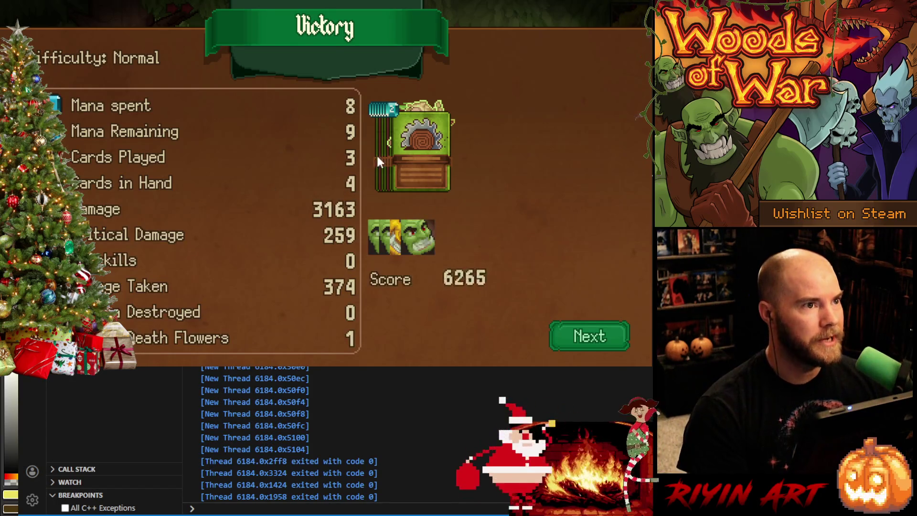
- Continue past Victory, open the treasure chest for gold and pick an option on the Choose screen
{"action": "left_click", "coordinate": [569, 337]}
{"action": "left_click", "coordinate": [489, 316]}
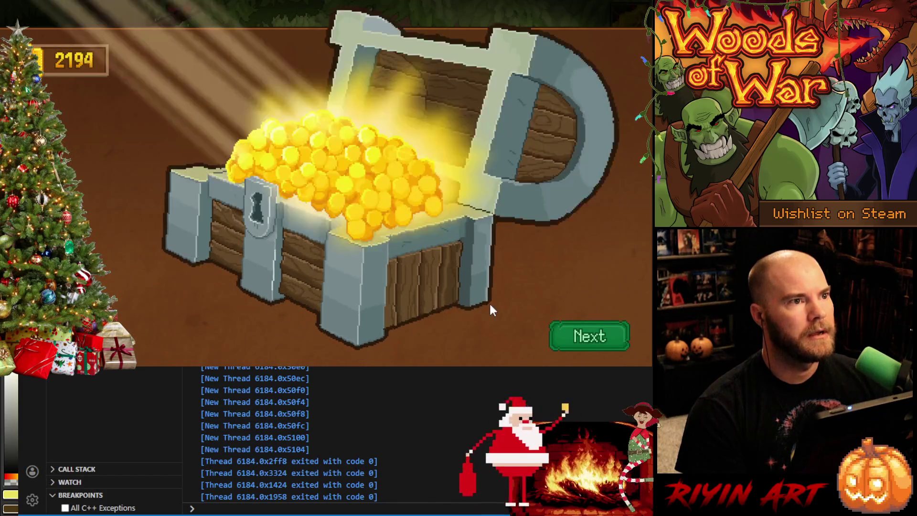
{"action": "left_click", "coordinate": [559, 336]}
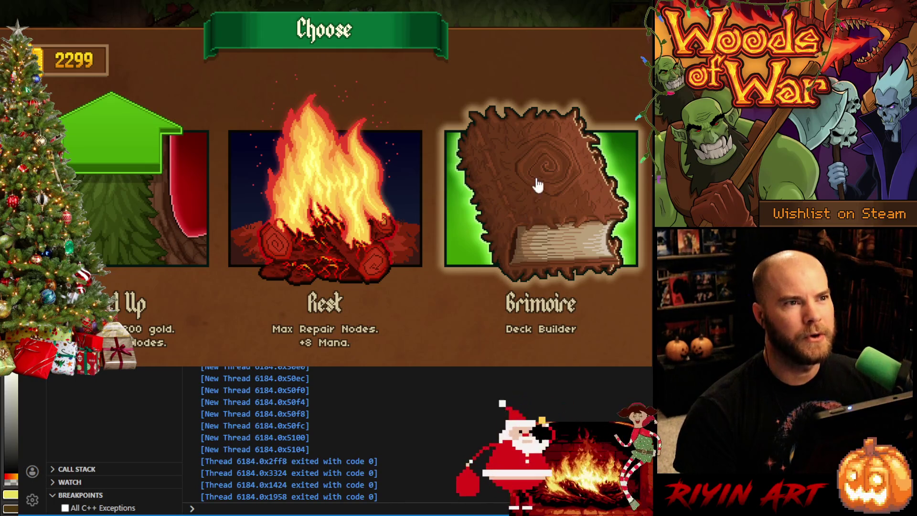
{"action": "left_click", "coordinate": [91, 212]}
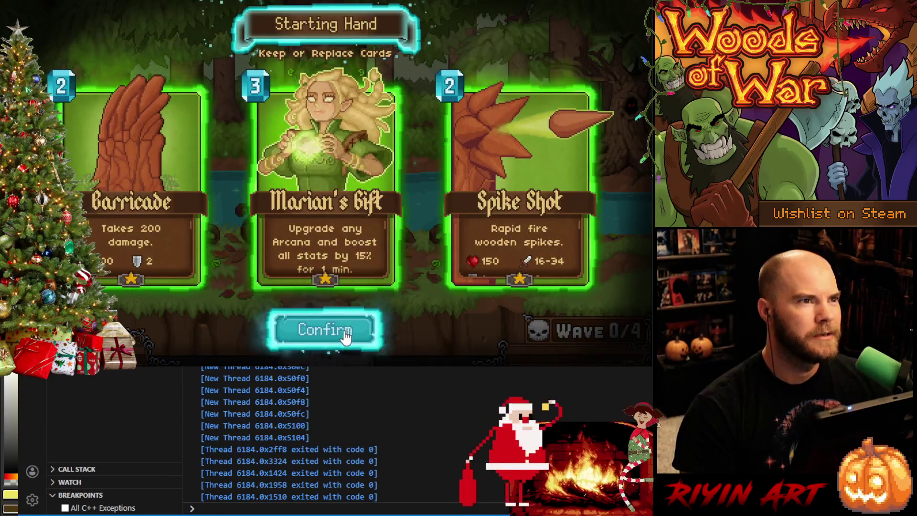
- Keep the Level 1-2 starting hand and place a Barricade on the field
{"action": "left_click", "coordinate": [346, 330]}
{"action": "left_click_drag", "start_coordinate": [272, 333], "coordinate": [222, 287]}
{"action": "mouse_move", "coordinate": [355, 333]}
{"action": "left_mouse_down"}
{"action": "mouse_move", "coordinate": [383, 203]}
{"action": "mouse_move", "coordinate": [376, 201]}
{"action": "left_mouse_up"}
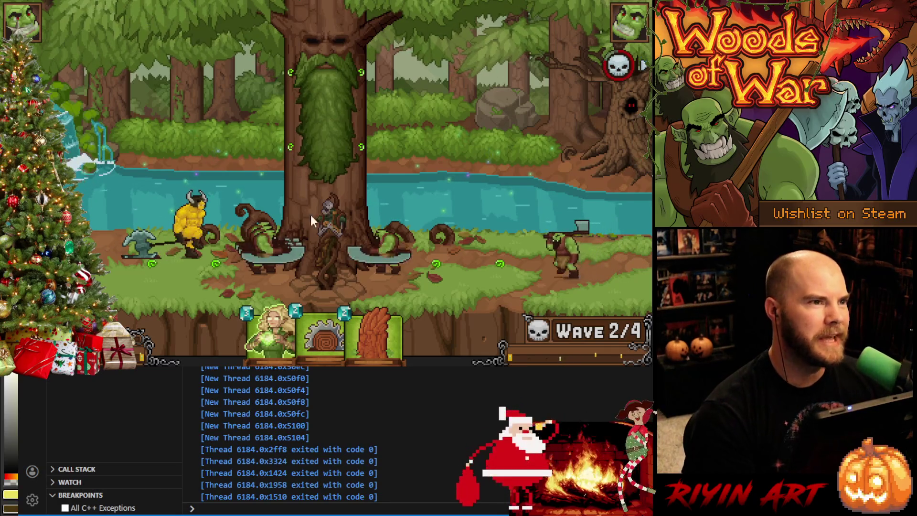
- Play Bone Saw onto the central tree and a Barricade on the path
{"action": "left_click_drag", "start_coordinate": [323, 326], "coordinate": [277, 154]}
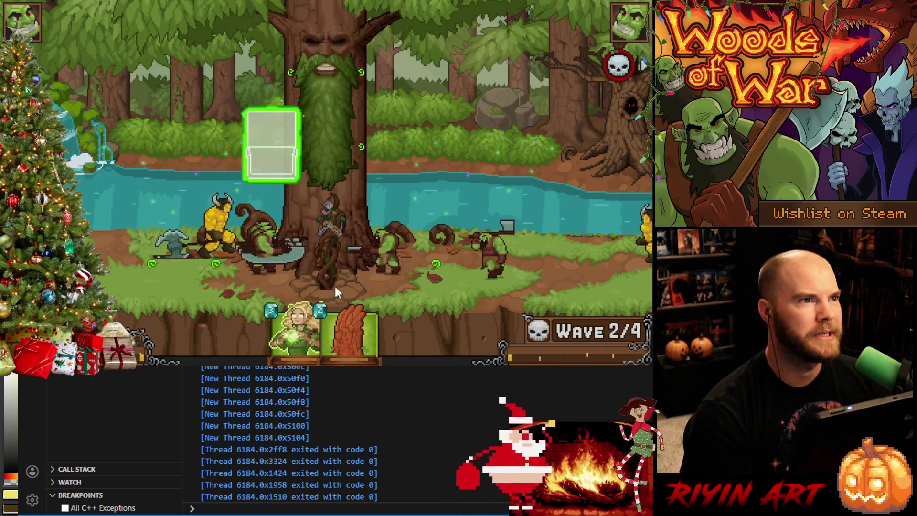
{"action": "left_click_drag", "start_coordinate": [349, 329], "coordinate": [425, 282]}
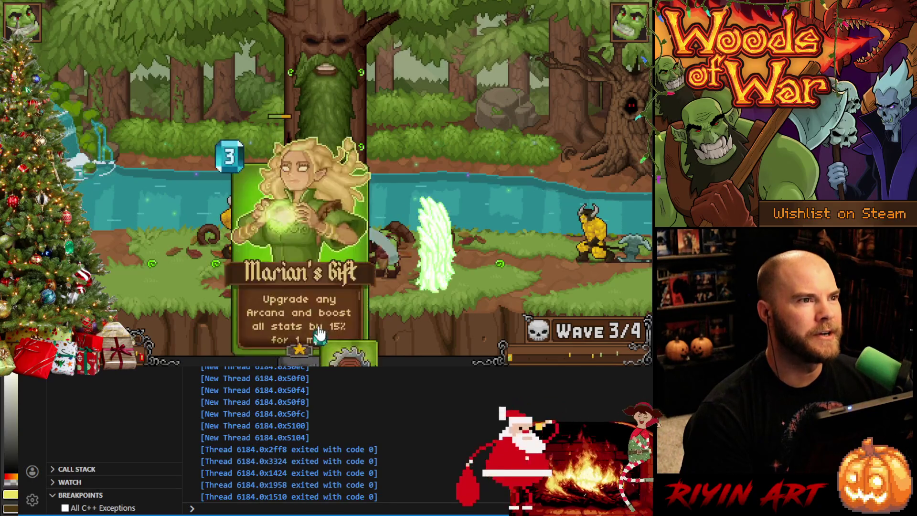
- Attempt Marian's Gift, then play Bone Saw onto the tree
{"action": "left_click_drag", "start_coordinate": [326, 329], "coordinate": [258, 160]}
{"action": "left_click_drag", "start_coordinate": [301, 322], "coordinate": [303, 197]}
{"action": "left_click_drag", "start_coordinate": [366, 332], "coordinate": [359, 148]}
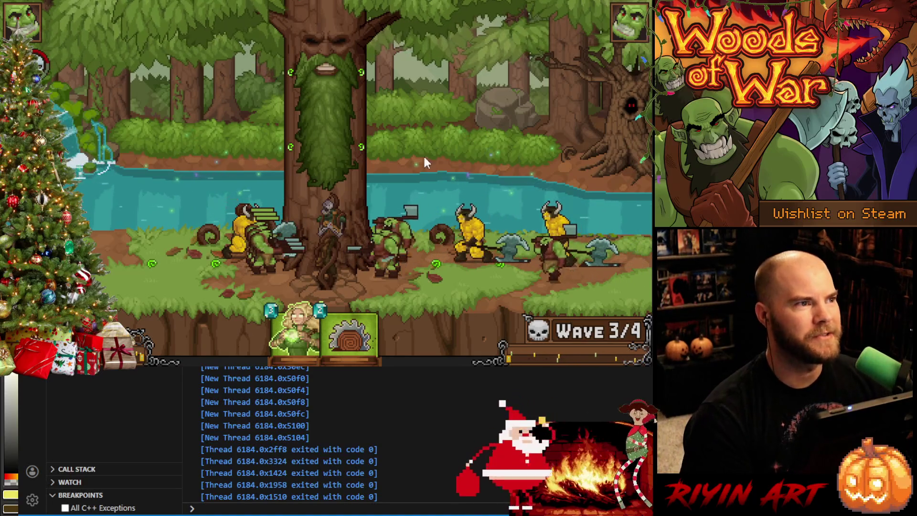
{"action": "left_click_drag", "start_coordinate": [349, 333], "coordinate": [362, 162]}
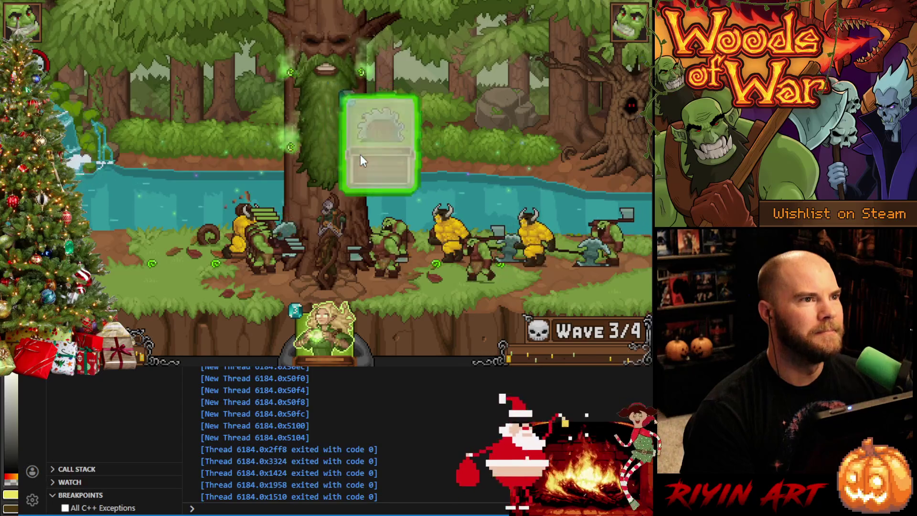
{"action": "mouse_move", "coordinate": [326, 333]}
{"action": "left_mouse_down"}
{"action": "mouse_move", "coordinate": [308, 262]}
{"action": "mouse_move", "coordinate": [340, 346]}
{"action": "mouse_move", "coordinate": [380, 180]}
{"action": "mouse_move", "coordinate": [373, 188]}
{"action": "left_mouse_up"}
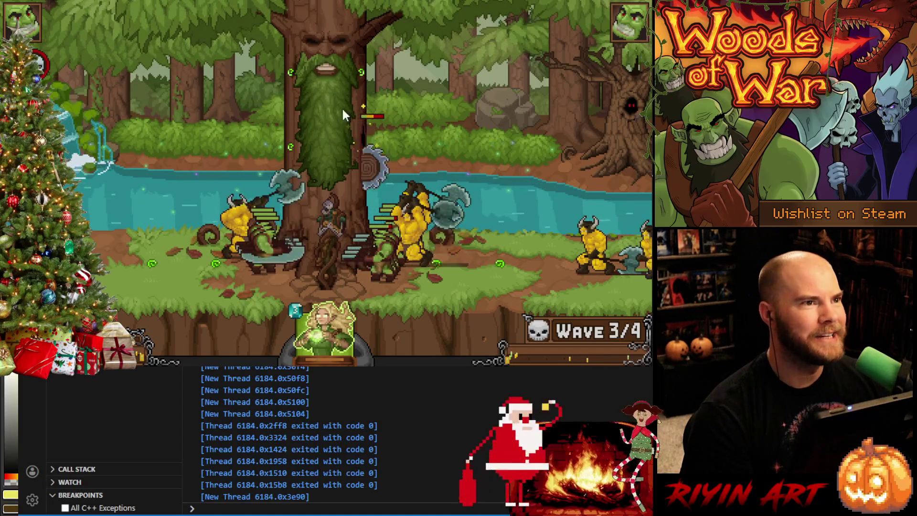
- Collect the dropped card pickup and quit the game window
{"action": "left_click", "coordinate": [362, 161]}
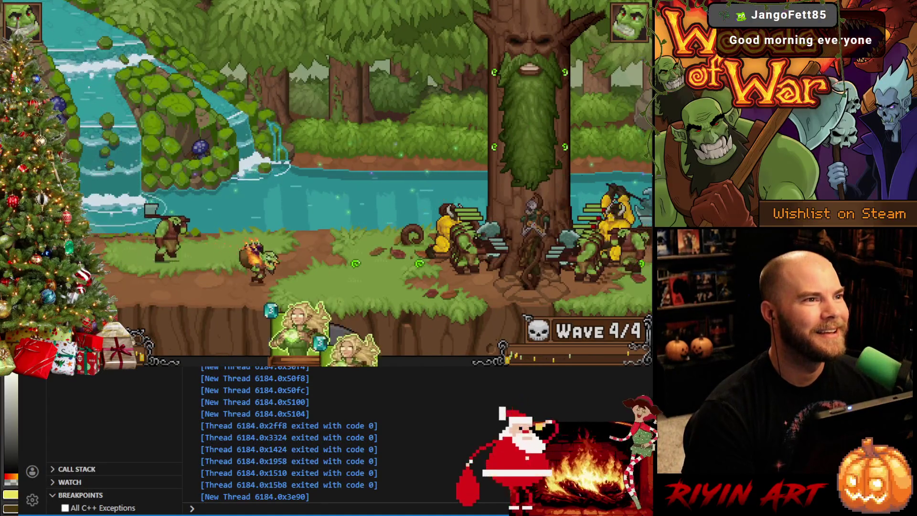
{"action": "left_click", "coordinate": [634, 3]}
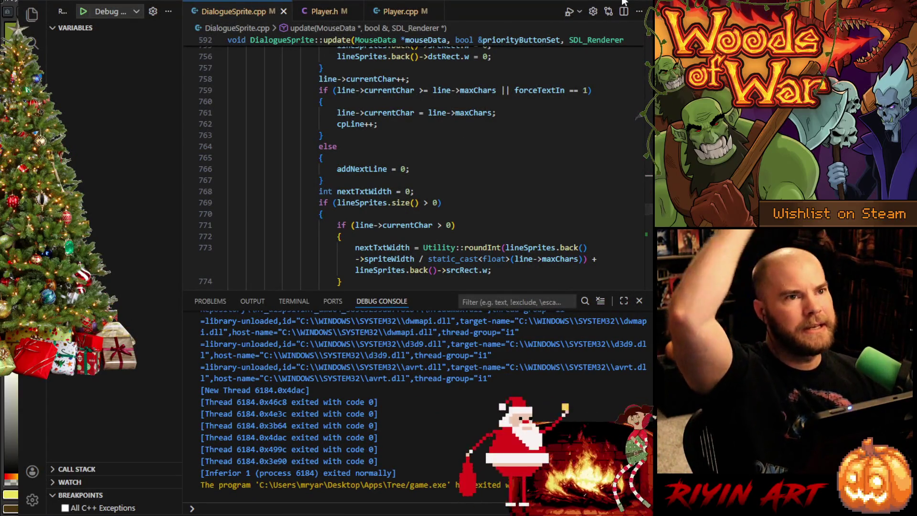
- Return to the Frog Lord acid attack animation in Aseprite
{"action": "key", "text": "alt+Tab"}
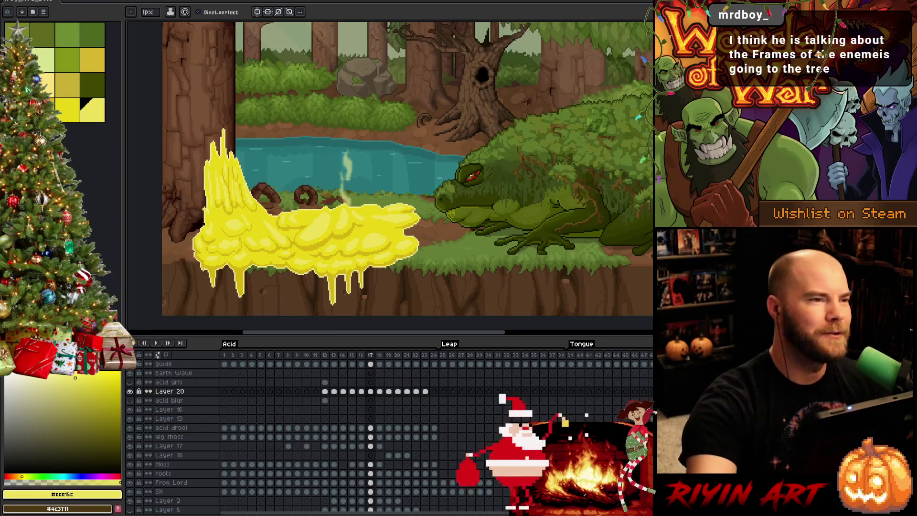
- Flip between frames 16-18 to review the acid splash, pick the pencil, then return to VS Code
{"action": "left_click", "coordinate": [364, 354]}
{"action": "key", "text": "Right"}
{"action": "key", "text": "Right"}
{"action": "key", "text": "Left"}
{"action": "key", "text": "Right"}
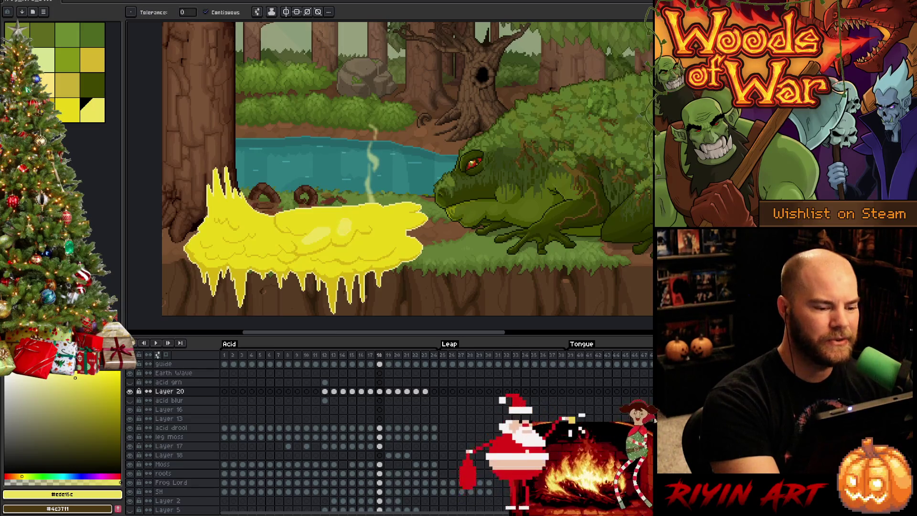
{"action": "key", "text": "b"}
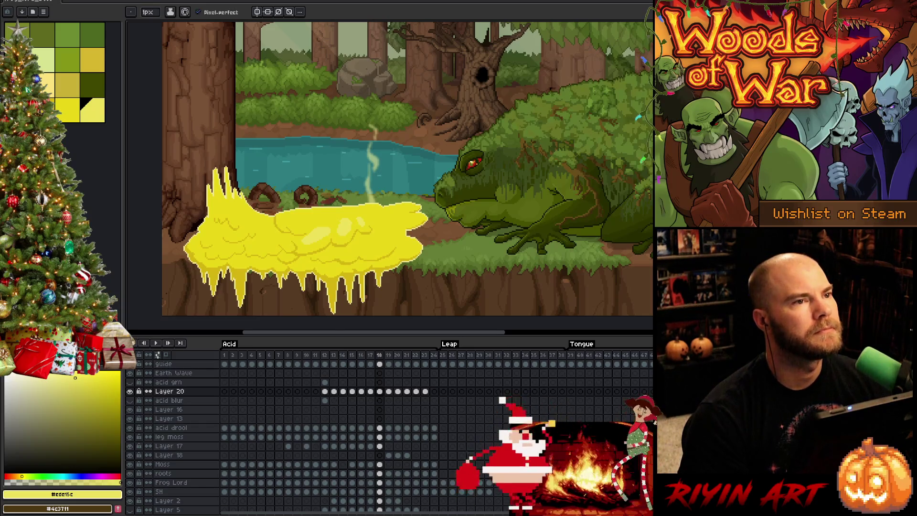
{"action": "key", "text": "alt+Tab"}
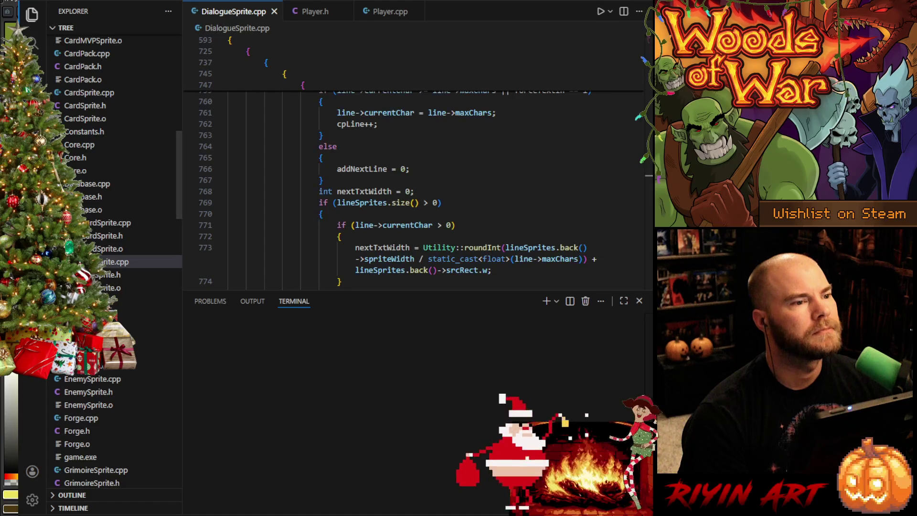
- Go through Search, Explorer and Run and Debug, then launch game.exe in the debugger
{"action": "key", "text": "ctrl+shift+f"}
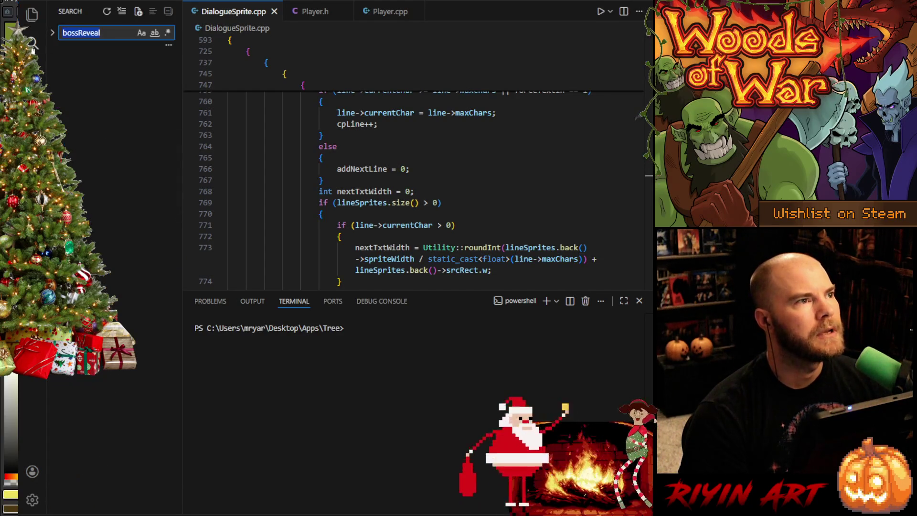
{"action": "left_click", "coordinate": [32, 25]}
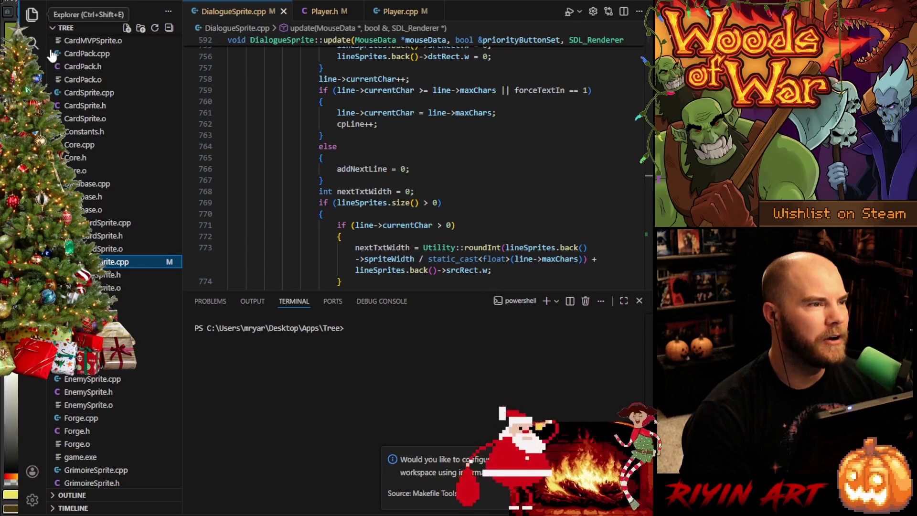
{"action": "left_click", "coordinate": [32, 100]}
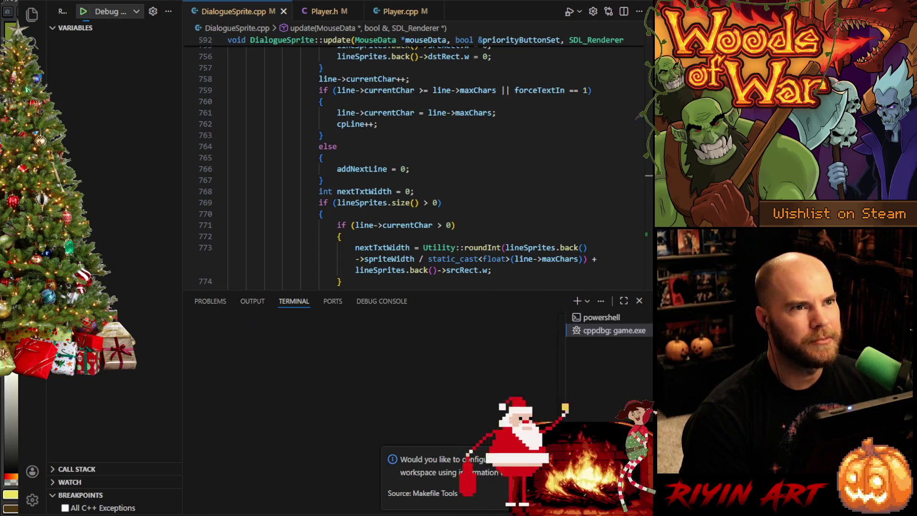
{"action": "key", "text": "alt+Tab"}
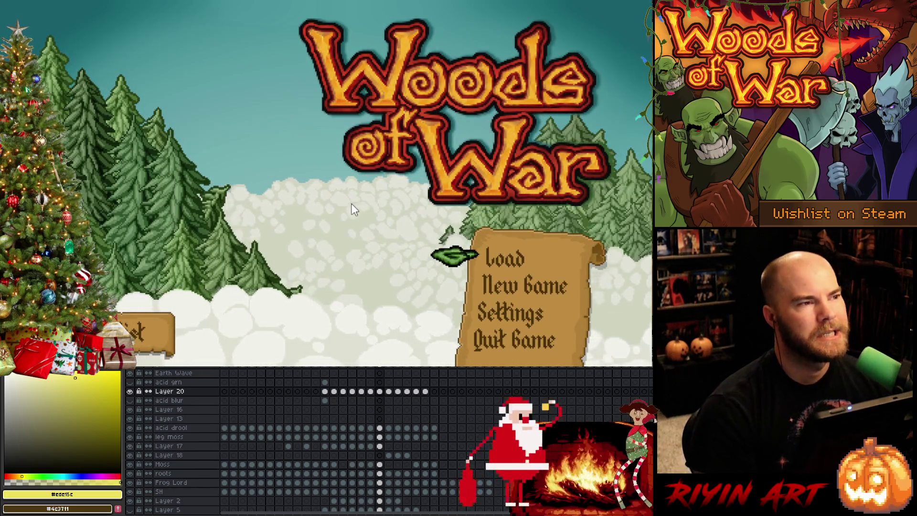
- Load the saved game from the title menu
{"action": "left_click", "coordinate": [505, 259]}
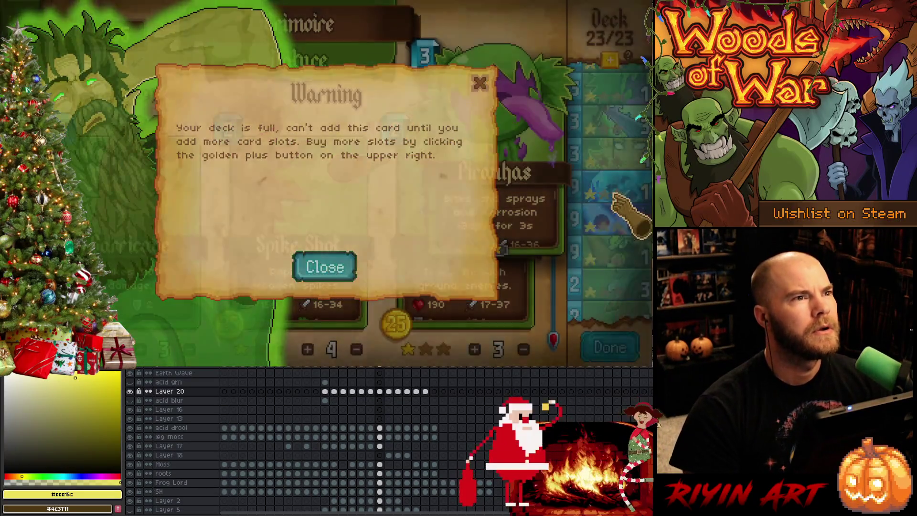
- Dismiss the deck-full warning and adjust card counts, removing Greenthorn from the deck
{"action": "left_click", "coordinate": [329, 267]}
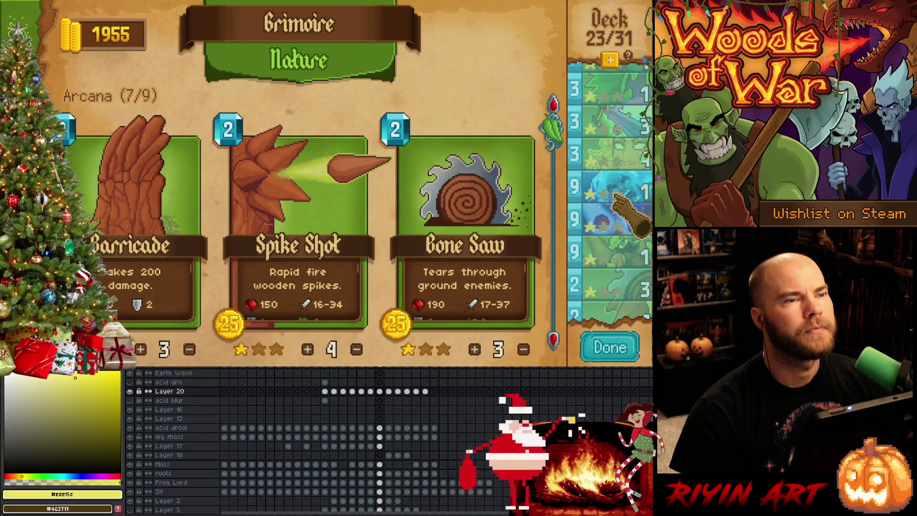
{"action": "scroll", "coordinate": [578, 93], "scroll_direction": "down", "scroll_amount": 1}
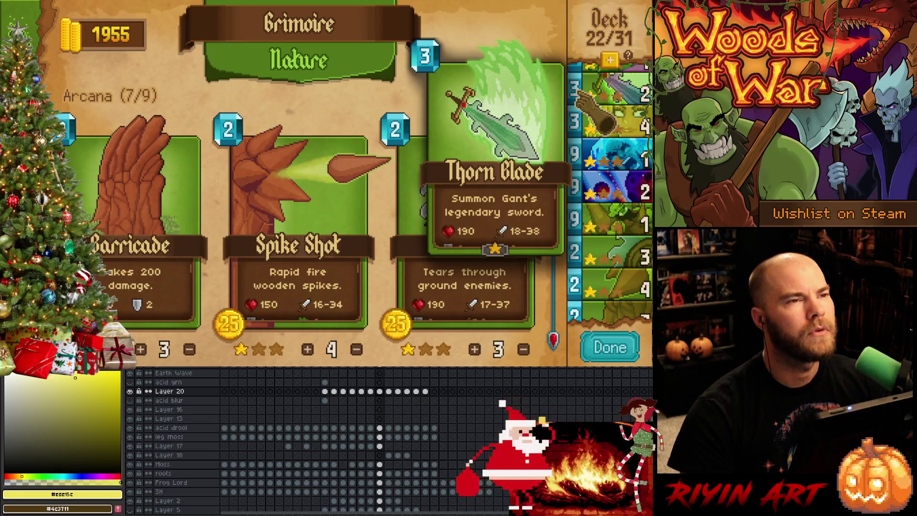
{"action": "scroll", "coordinate": [610, 186], "scroll_direction": "down", "scroll_amount": 1}
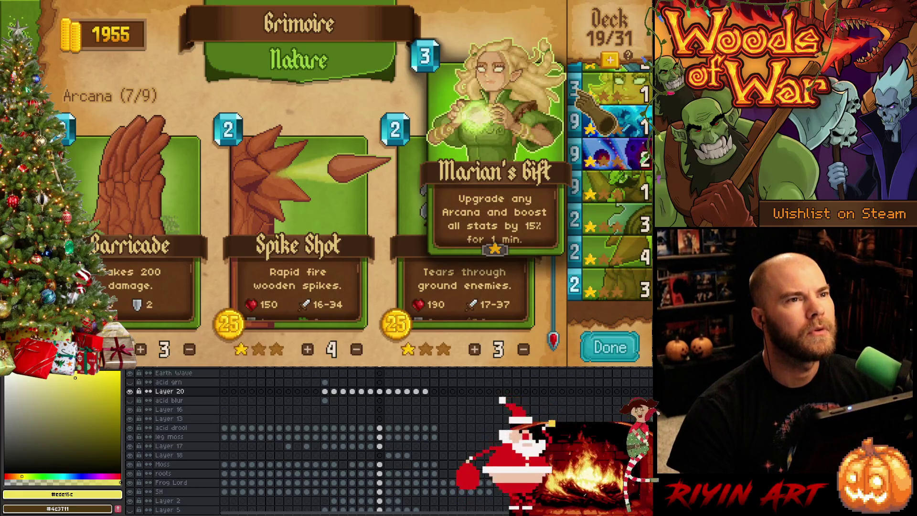
{"action": "scroll", "coordinate": [610, 186], "scroll_direction": "down", "scroll_amount": 1}
{"action": "scroll", "coordinate": [578, 97], "scroll_direction": "down", "scroll_amount": 1}
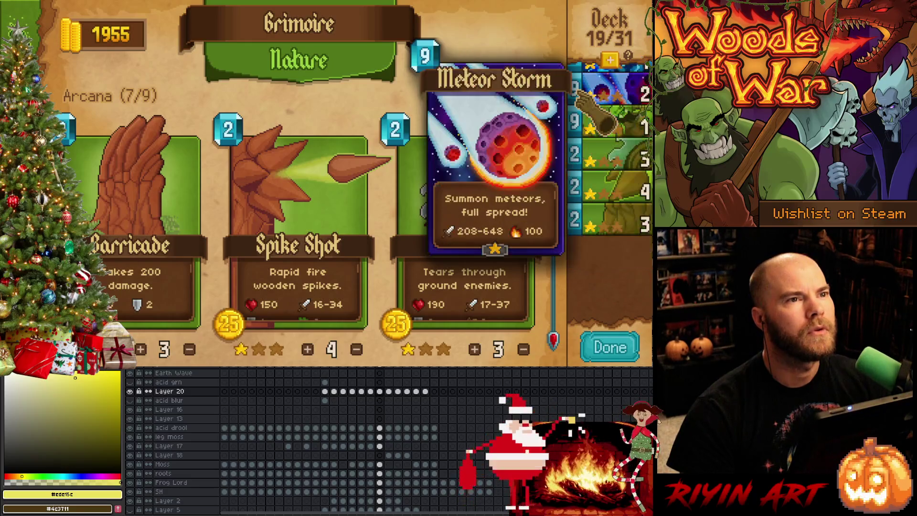
{"action": "scroll", "coordinate": [609, 144], "scroll_direction": "down", "scroll_amount": 2}
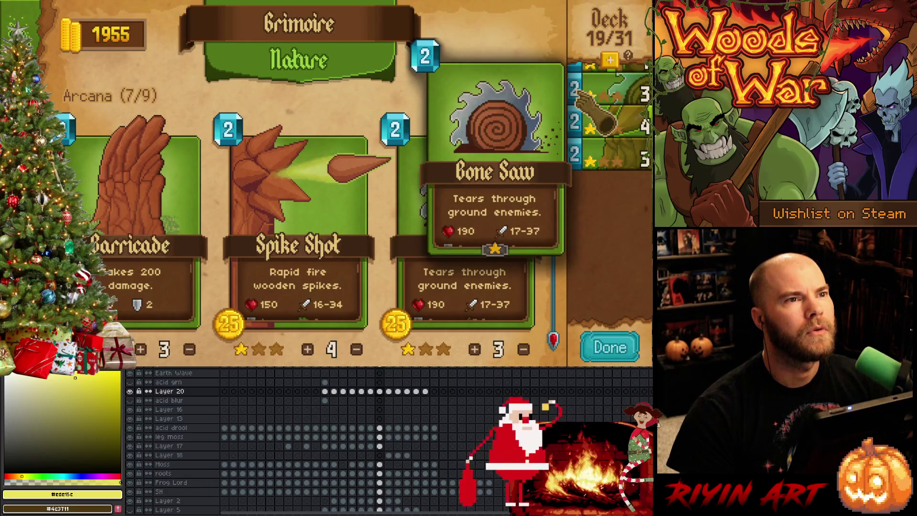
{"action": "scroll", "coordinate": [580, 113], "scroll_direction": "down", "scroll_amount": 1}
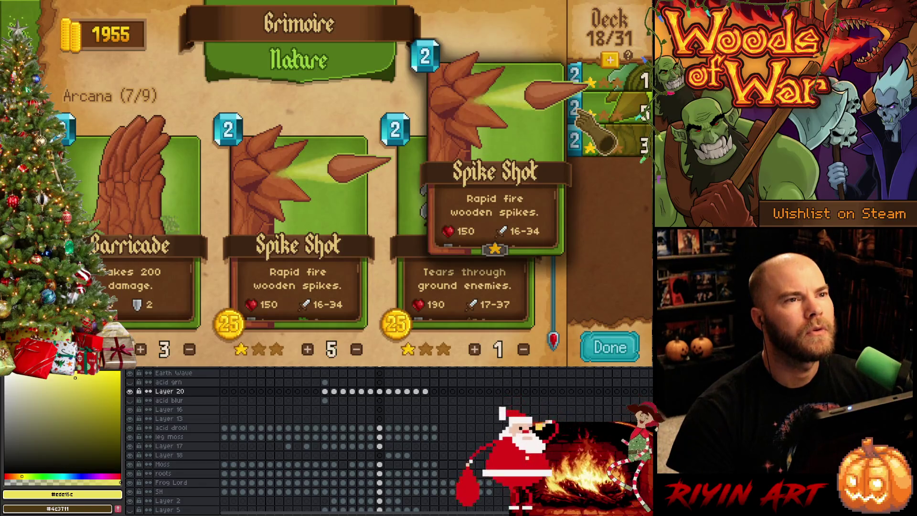
{"action": "left_click", "coordinate": [609, 144]}
{"action": "left_click", "coordinate": [609, 176]}
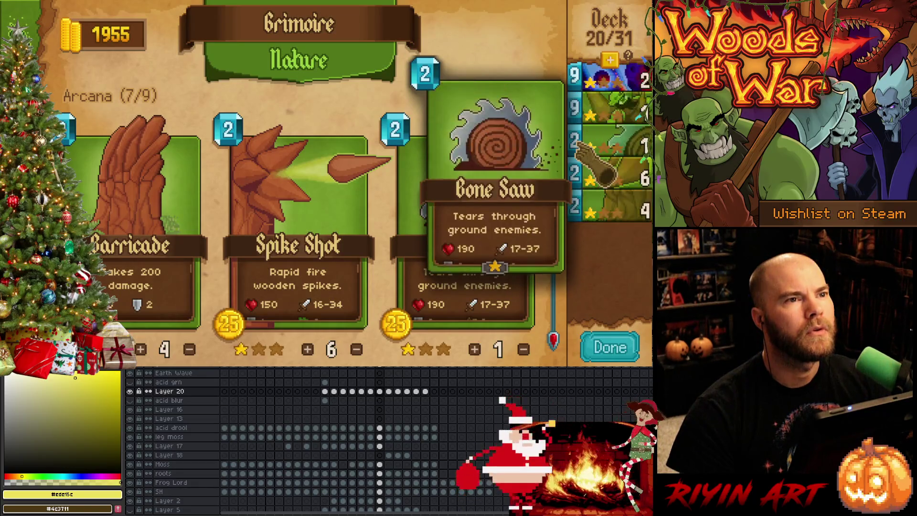
{"action": "scroll", "coordinate": [609, 144], "scroll_direction": "up", "scroll_amount": 2}
{"action": "scroll", "coordinate": [609, 143], "scroll_direction": "up", "scroll_amount": 1}
{"action": "scroll", "coordinate": [609, 143], "scroll_direction": "up", "scroll_amount": 1}
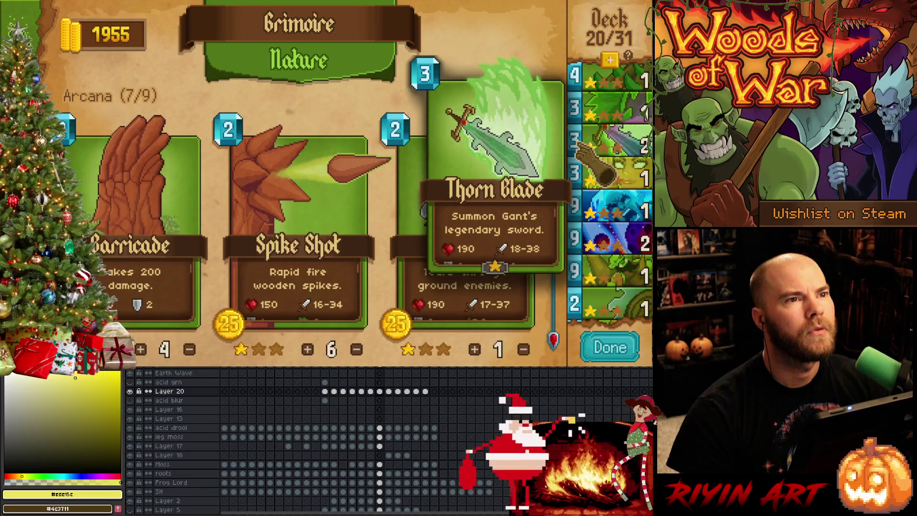
{"action": "scroll", "coordinate": [573, 92], "scroll_direction": "down", "scroll_amount": 1}
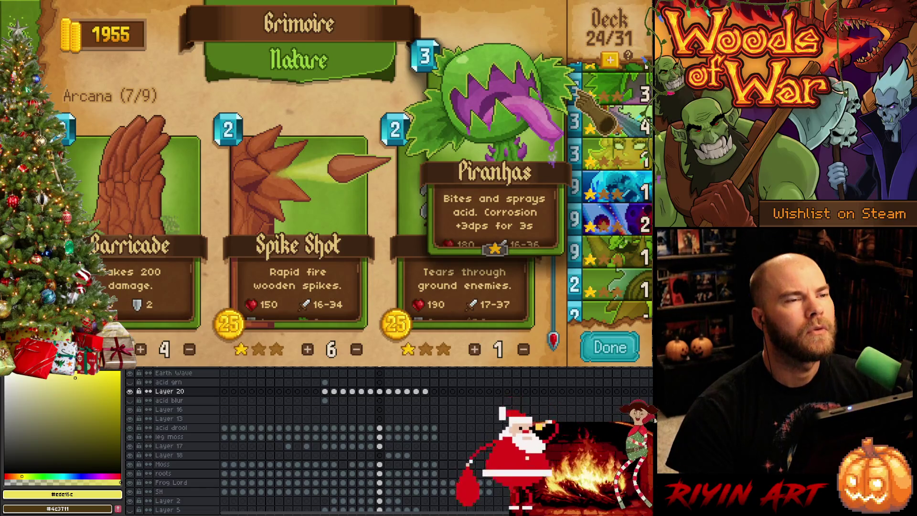
{"action": "scroll", "coordinate": [609, 186], "scroll_direction": "up", "scroll_amount": 1}
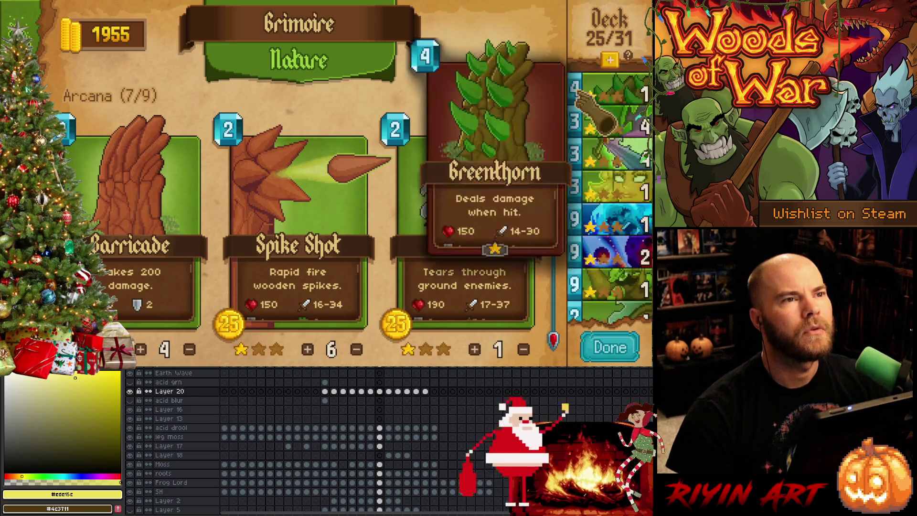
{"action": "left_click", "coordinate": [609, 92]}
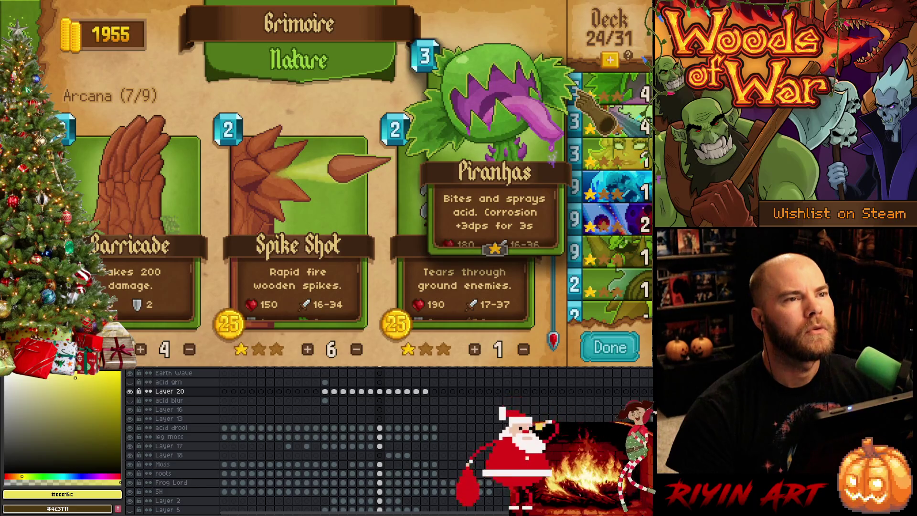
{"action": "scroll", "coordinate": [308, 230], "scroll_direction": "down", "scroll_amount": 2}
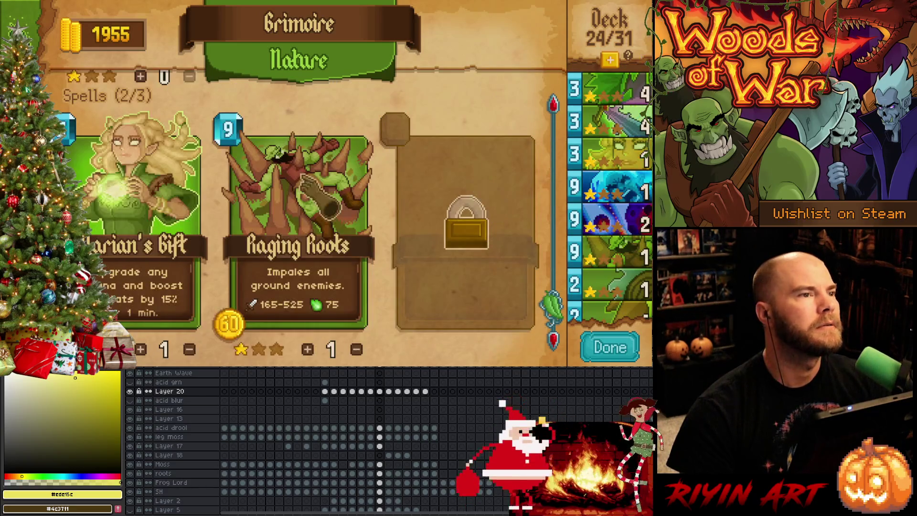
- Add one Raging Roots and two Greenthorn to reach 27 of 31 cards, then finish with Done
{"action": "left_click", "coordinate": [305, 183]}
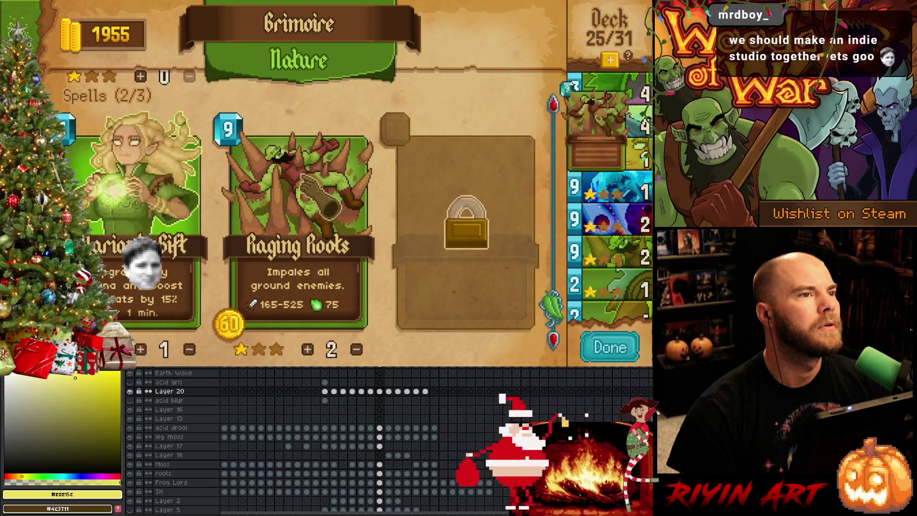
{"action": "scroll", "coordinate": [304, 182], "scroll_direction": "up", "scroll_amount": 1}
{"action": "double_click", "coordinate": [140, 349]}
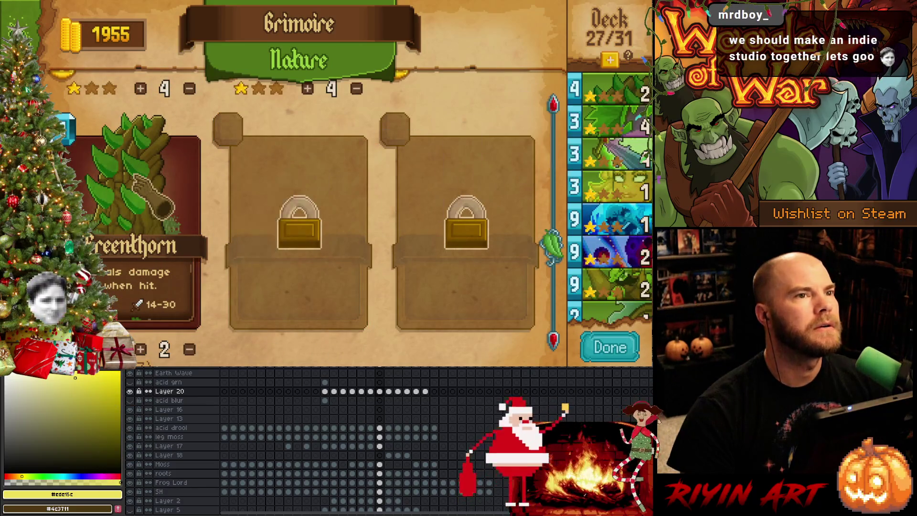
{"action": "left_click", "coordinate": [610, 348]}
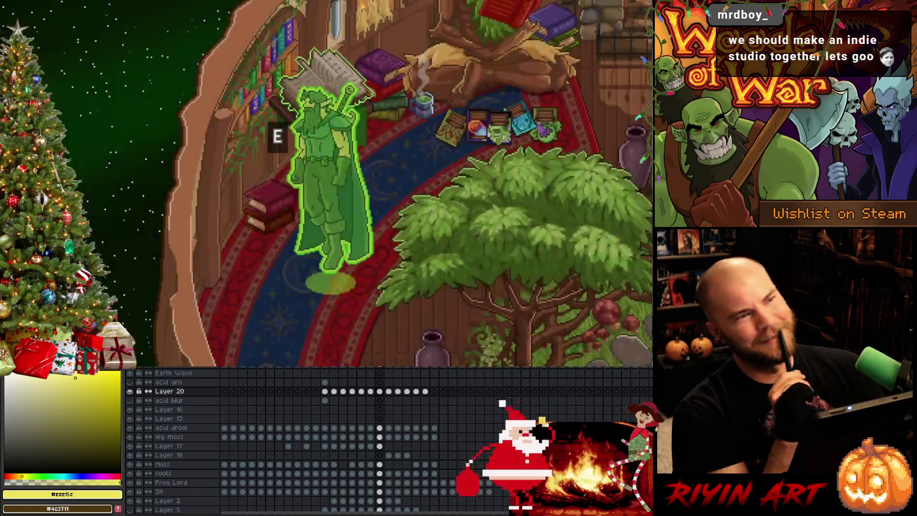
- Walk the hero to the fireplace and accept Run the Gauntlet to start a new run
{"action": "key", "text": "d"}
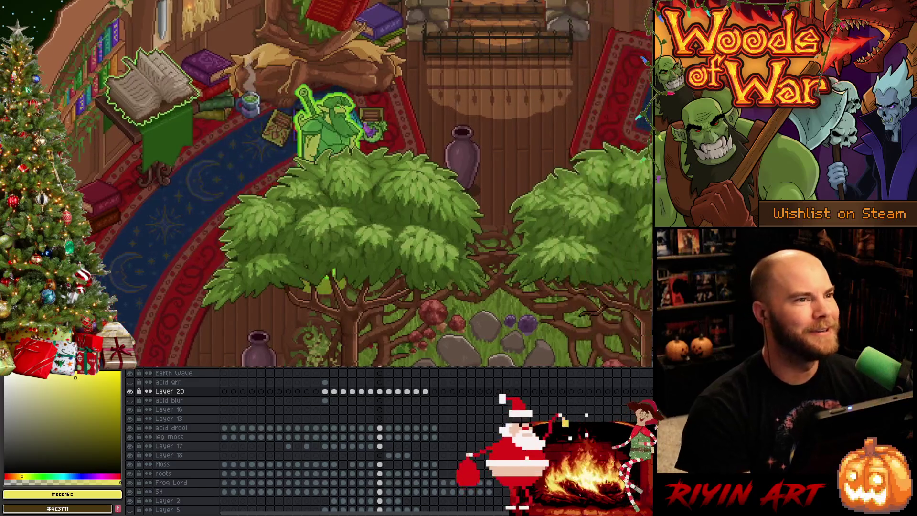
{"action": "key", "text": "s"}
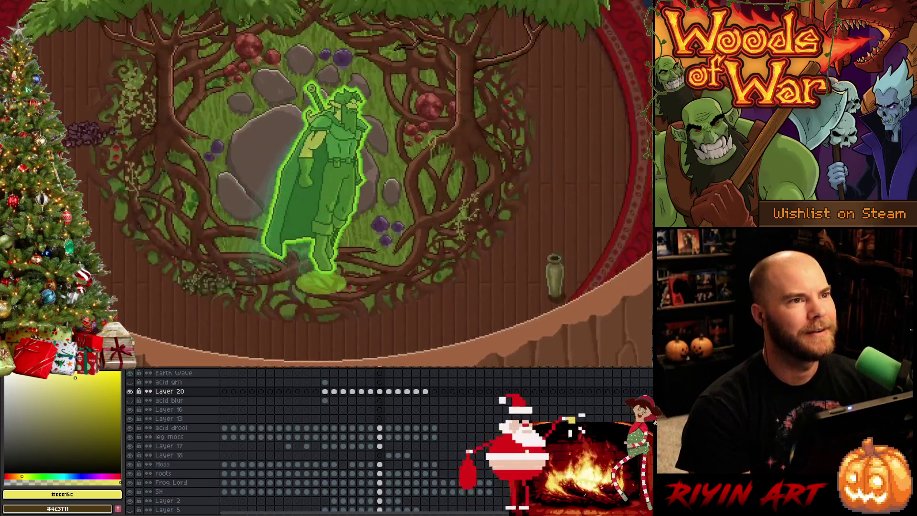
{"action": "key", "text": "w"}
{"action": "key", "text": "e"}
{"action": "key", "text": "Escape"}
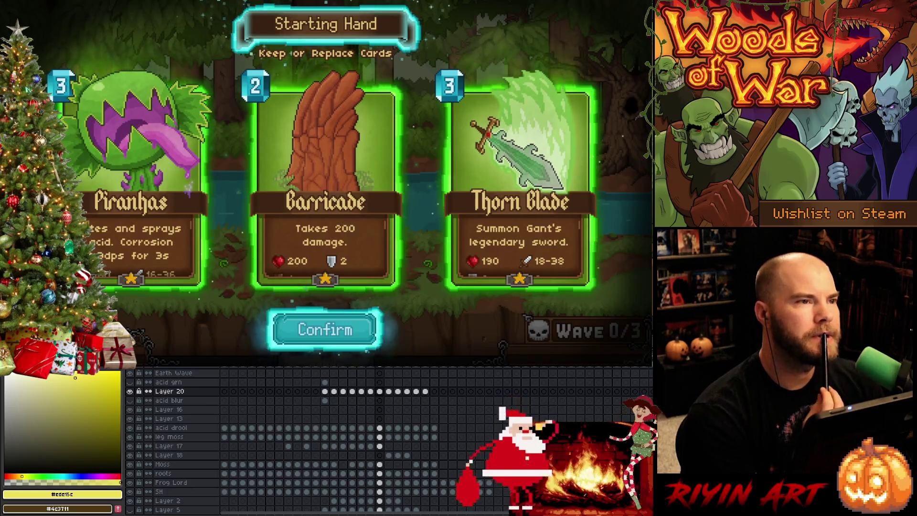
- Keep the starting hand and place Barricade, Thorn Blade on the tree and Piranhas on the field
{"action": "left_click", "coordinate": [325, 330]}
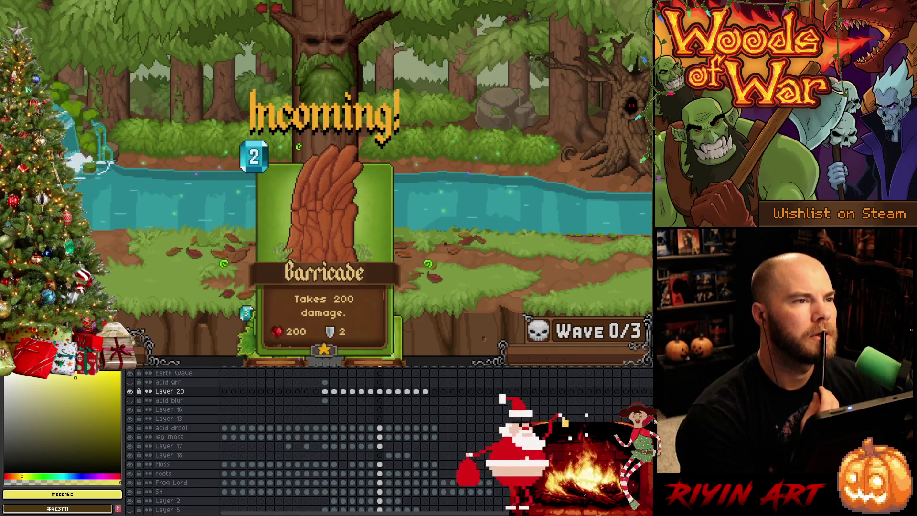
{"action": "left_click_drag", "start_coordinate": [324, 326], "coordinate": [244, 276]}
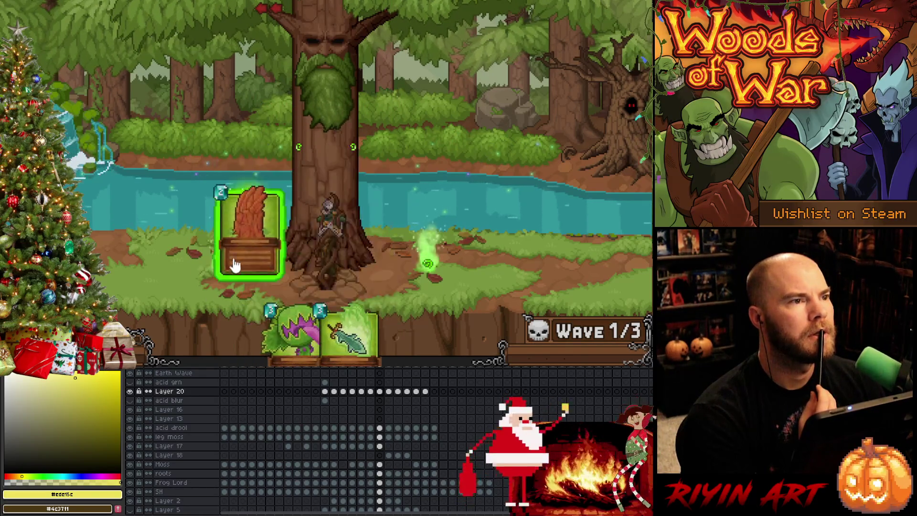
{"action": "left_click_drag", "start_coordinate": [347, 334], "coordinate": [352, 144]}
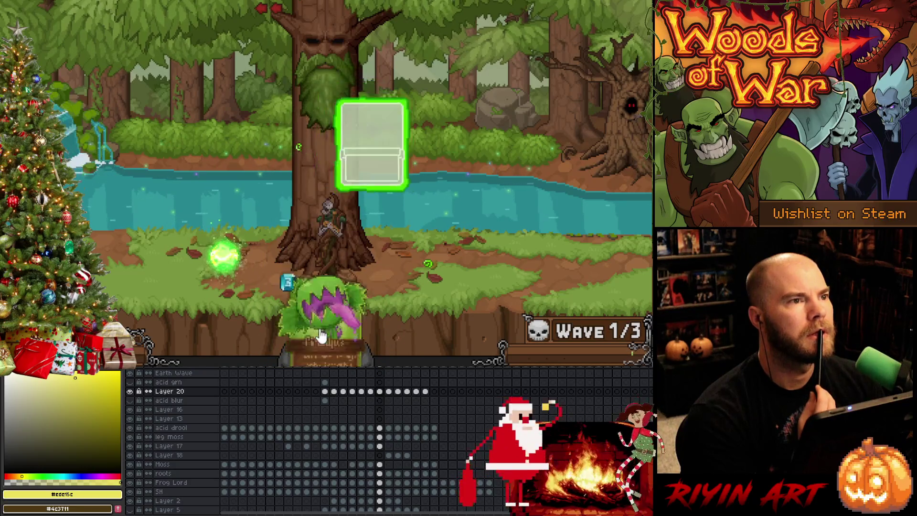
{"action": "left_click_drag", "start_coordinate": [324, 332], "coordinate": [297, 155]}
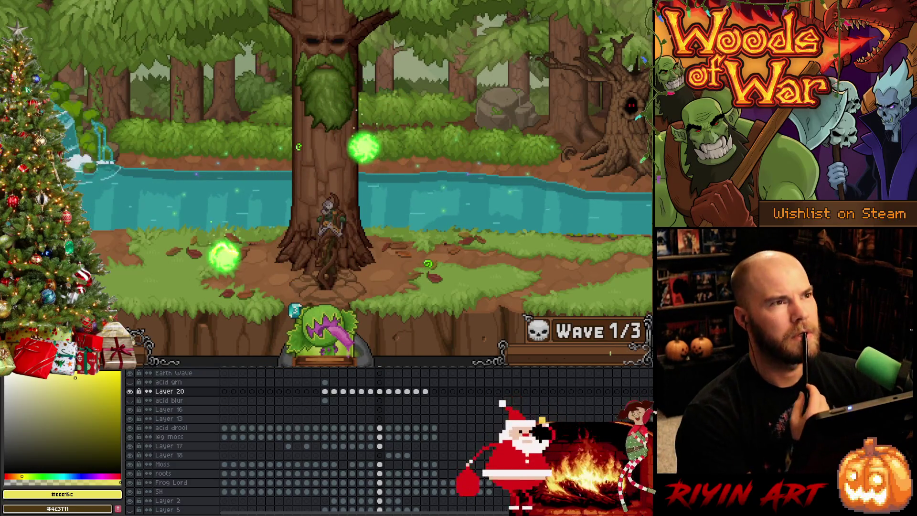
{"action": "left_click_drag", "start_coordinate": [325, 331], "coordinate": [429, 276]}
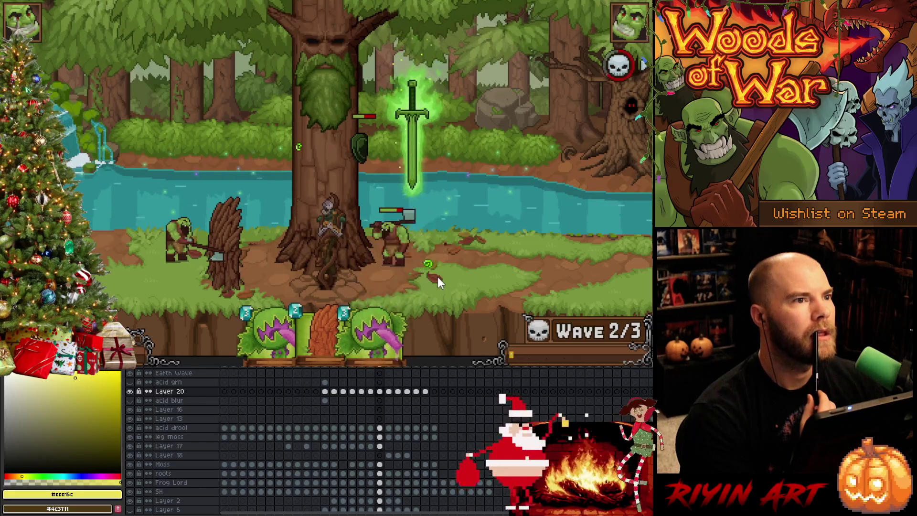
{"action": "mouse_move", "coordinate": [293, 326]}
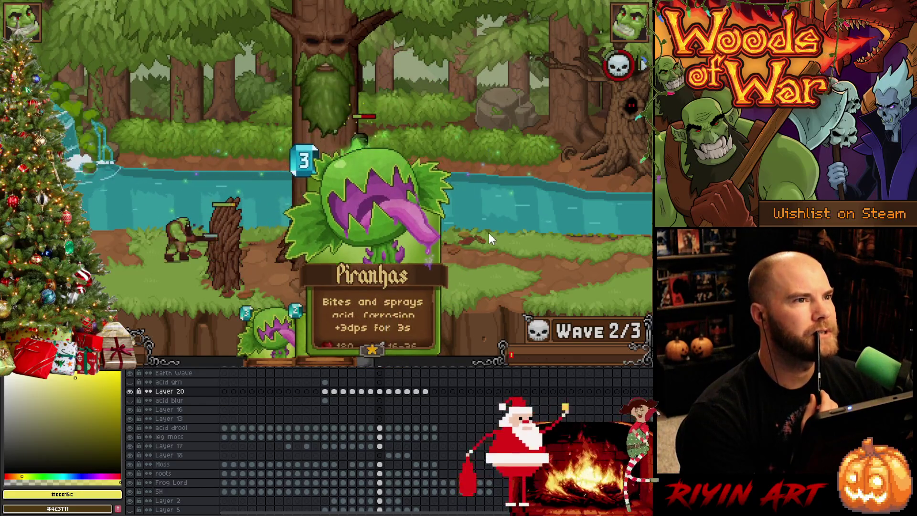
- Upgrade the Thorn Blade, Piranhas to rank 2 and Barricade while deploying more plants and the leaf card
{"action": "left_click", "coordinate": [414, 165]}
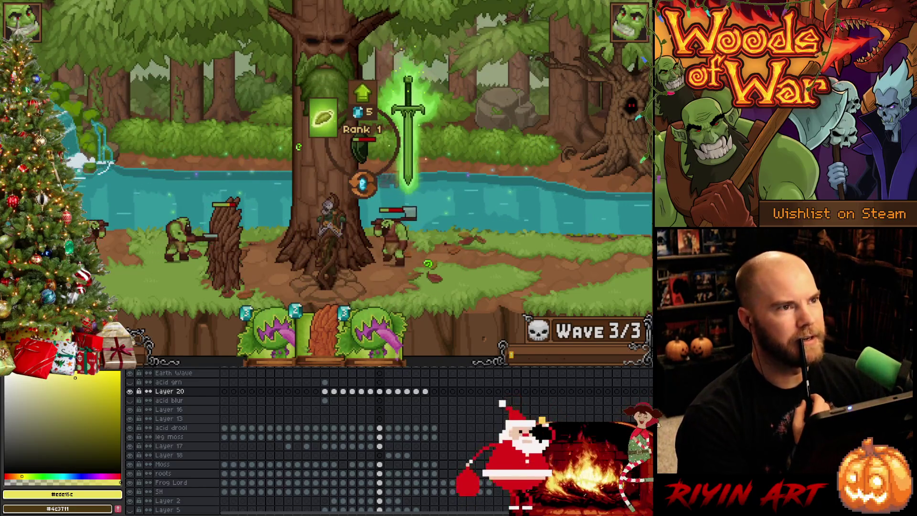
{"action": "left_click", "coordinate": [360, 98]}
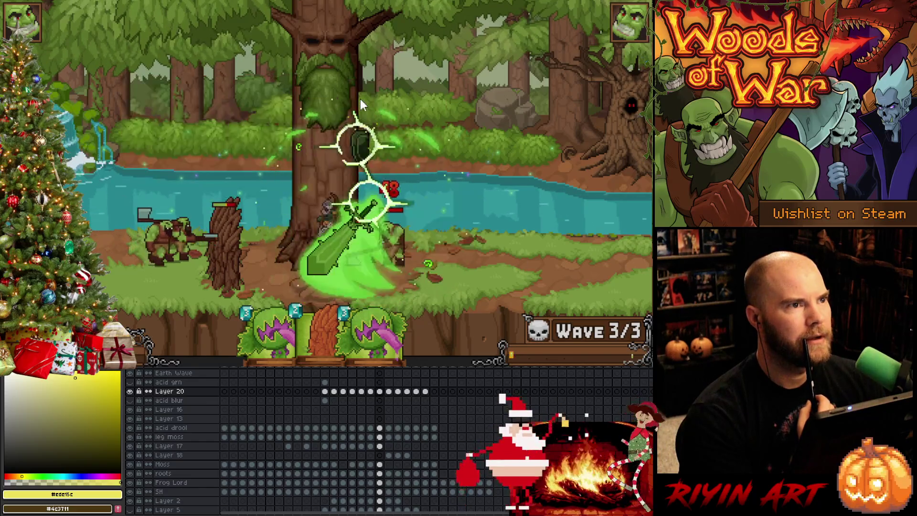
{"action": "left_click_drag", "start_coordinate": [373, 333], "coordinate": [443, 262]}
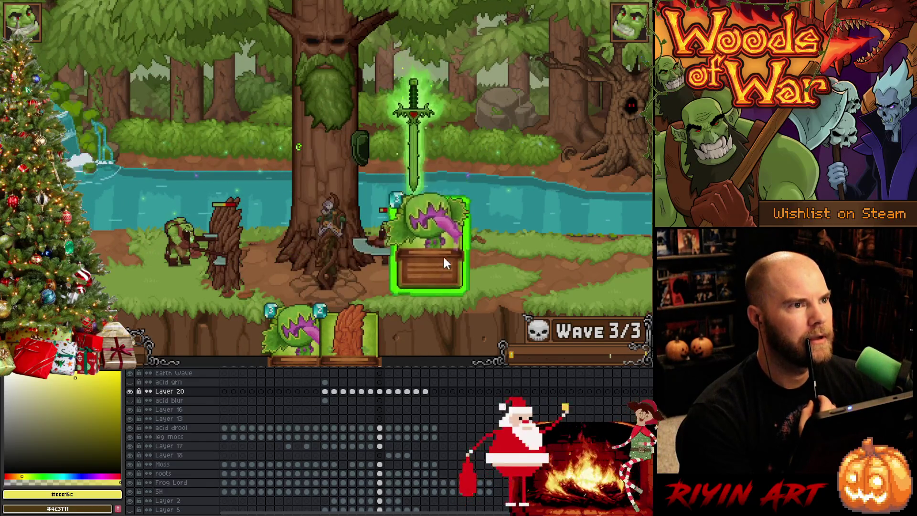
{"action": "left_click_drag", "start_coordinate": [355, 334], "coordinate": [229, 251]}
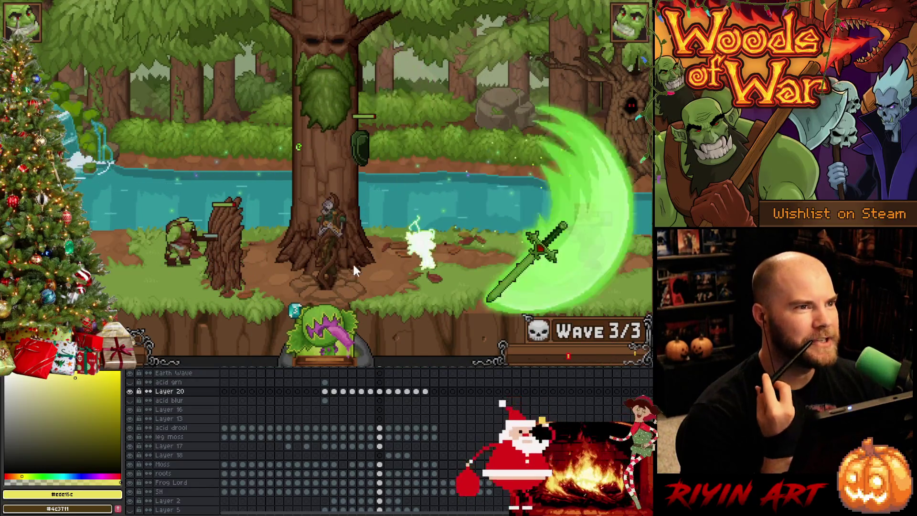
{"action": "left_click", "coordinate": [426, 250]}
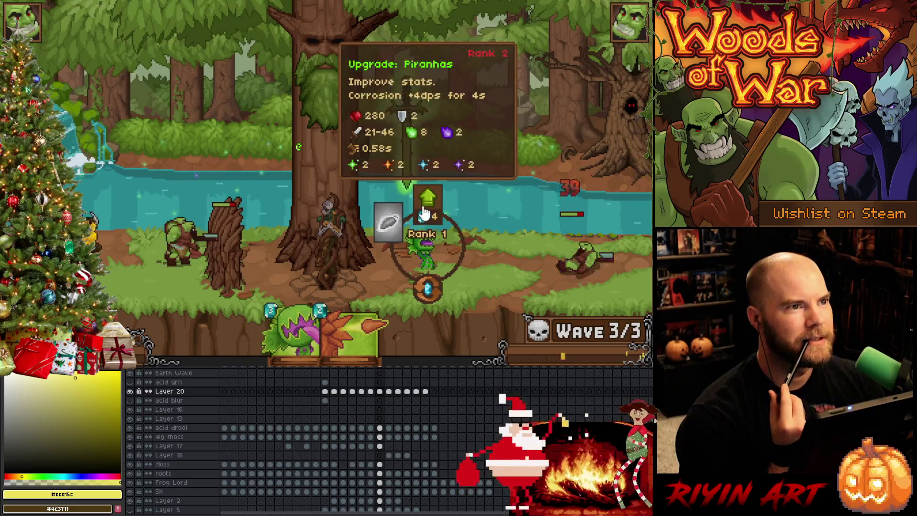
{"action": "left_click", "coordinate": [427, 209]}
{"action": "mouse_move", "coordinate": [354, 333]}
{"action": "left_mouse_down"}
{"action": "mouse_move", "coordinate": [284, 134]}
{"action": "mouse_move", "coordinate": [488, 137]}
{"action": "left_mouse_up"}
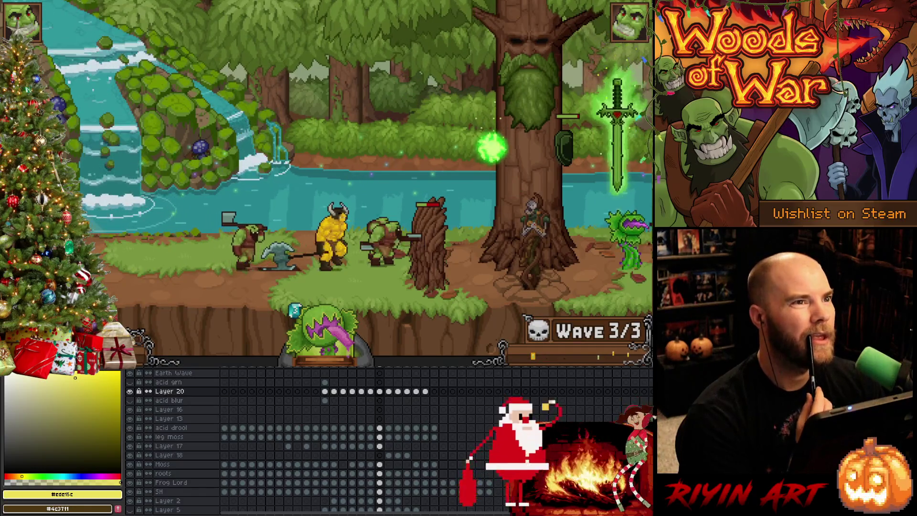
{"action": "left_click", "coordinate": [435, 246]}
{"action": "left_click", "coordinate": [428, 199]}
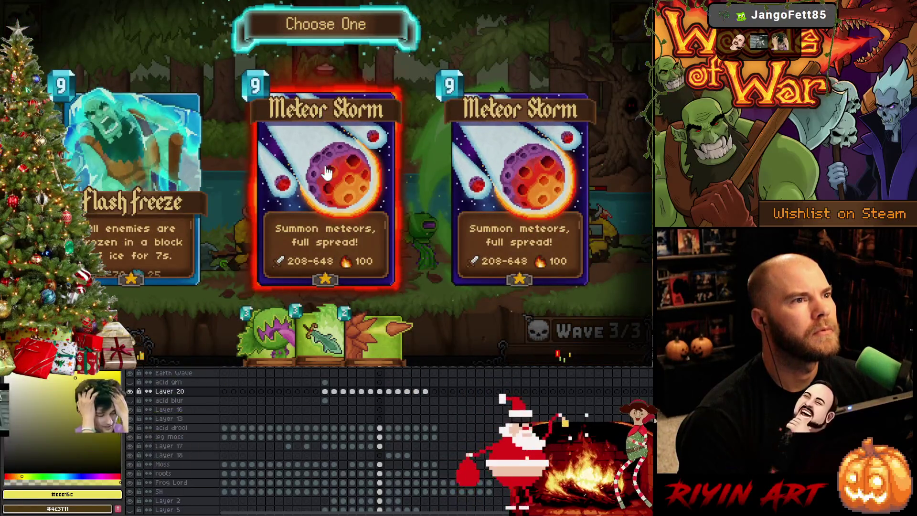
- Pick Meteor Storm and cast it on the enemies, then take the reward and cast Raging Roots to win
{"action": "left_click", "coordinate": [324, 172]}
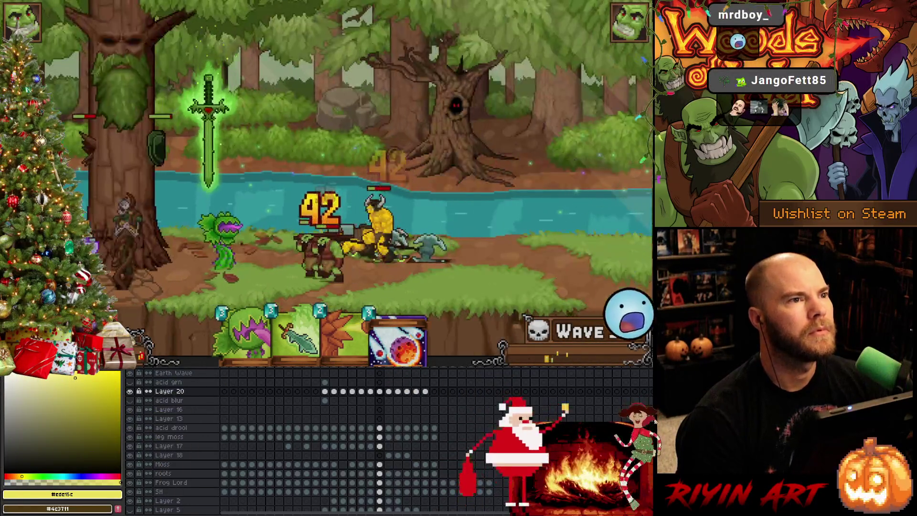
{"action": "left_click_drag", "start_coordinate": [409, 337], "coordinate": [391, 138]}
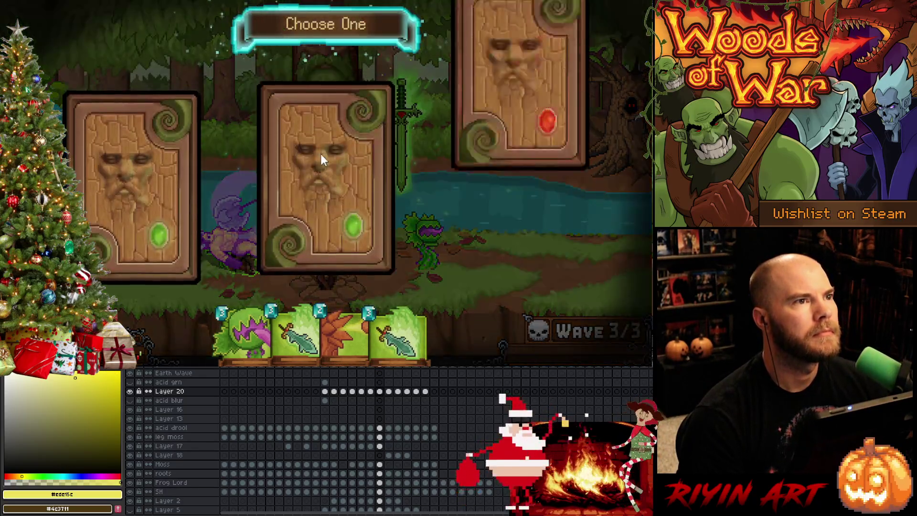
{"action": "left_click", "coordinate": [322, 155]}
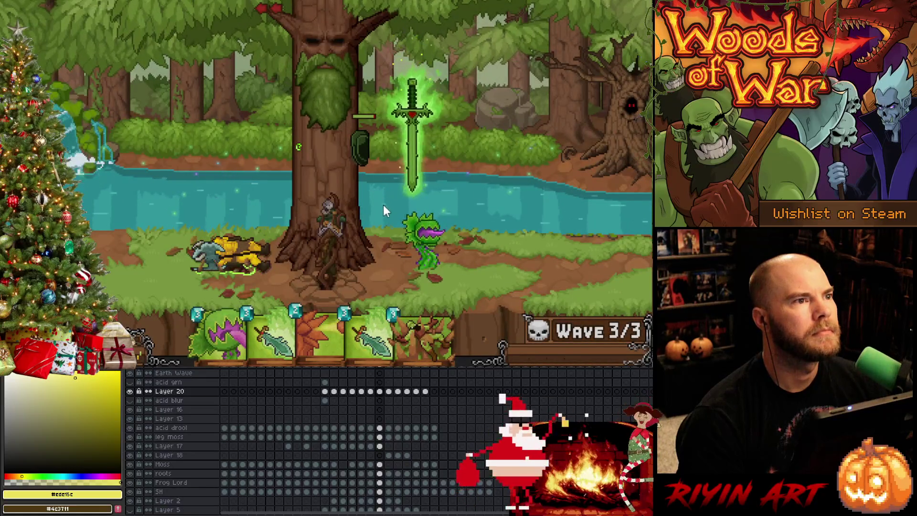
{"action": "left_click_drag", "start_coordinate": [416, 334], "coordinate": [419, 181]}
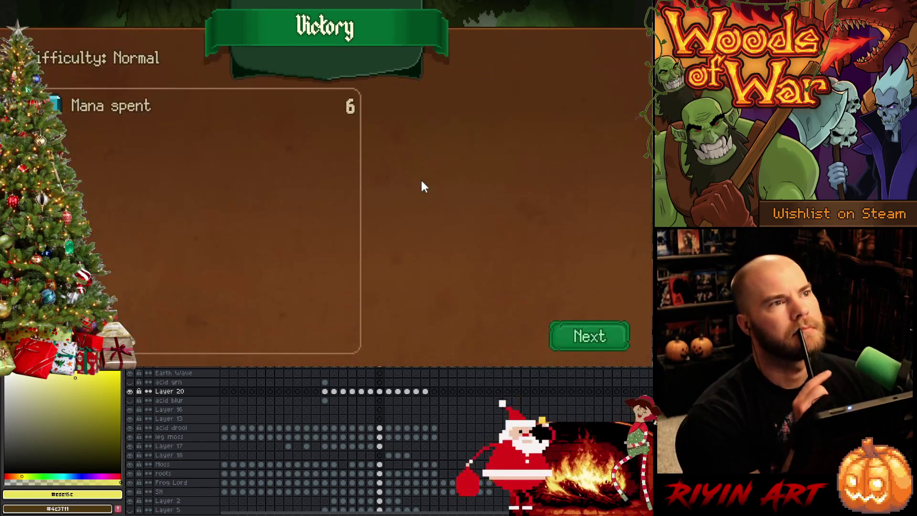
- Continue past Victory, collect the chest's gold and choose the next map node for Level 1-2
{"action": "left_click", "coordinate": [579, 342]}
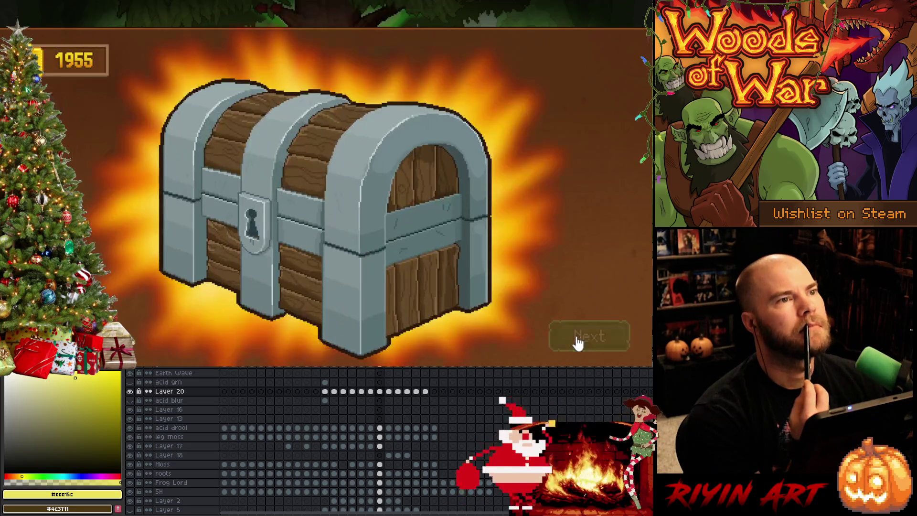
{"action": "left_click", "coordinate": [579, 342]}
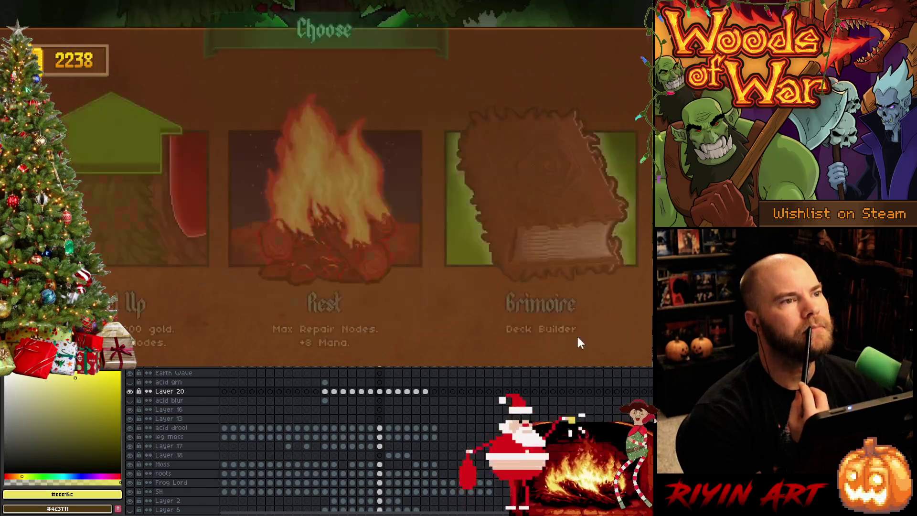
{"action": "left_click", "coordinate": [95, 203]}
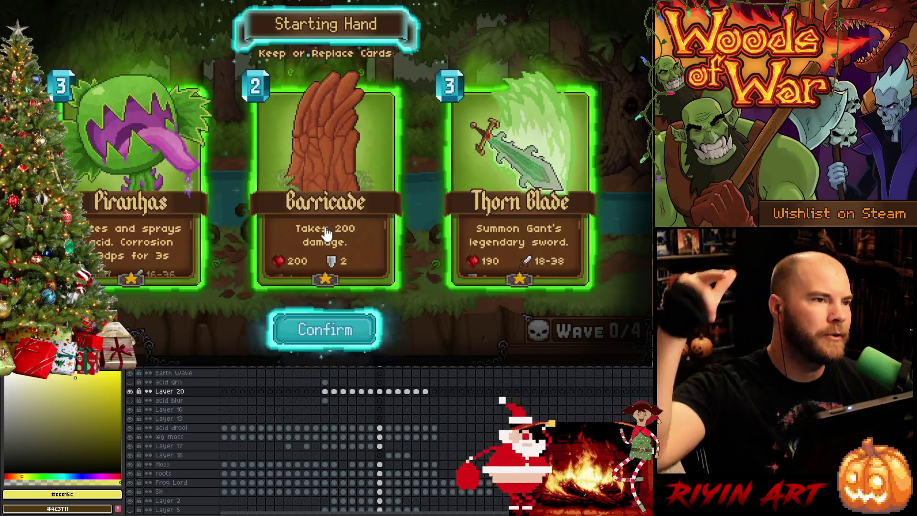
- Keep the hand and place Barricade in the left lane, Thorn Blade on the tree and Piranhas beside it
{"action": "left_click", "coordinate": [326, 331]}
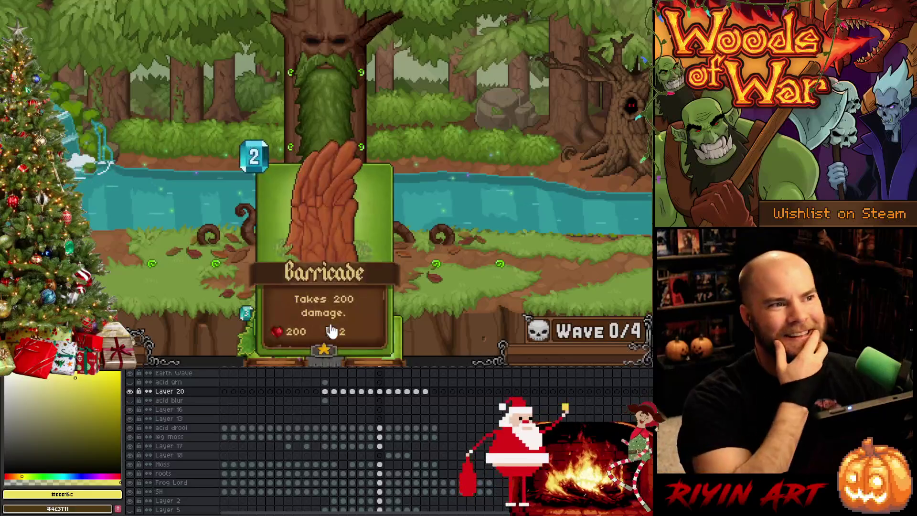
{"action": "left_click_drag", "start_coordinate": [329, 333], "coordinate": [149, 264]}
{"action": "left_click_drag", "start_coordinate": [312, 330], "coordinate": [462, 266]}
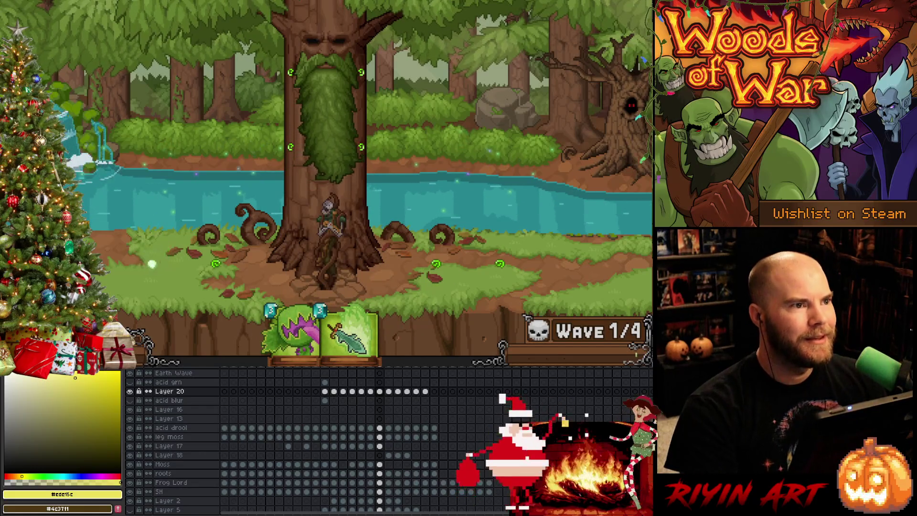
{"action": "left_click_drag", "start_coordinate": [350, 333], "coordinate": [356, 162]}
{"action": "mouse_move", "coordinate": [326, 333]}
{"action": "left_mouse_down"}
{"action": "mouse_move", "coordinate": [218, 279]}
{"action": "mouse_move", "coordinate": [223, 269]}
{"action": "left_mouse_up"}
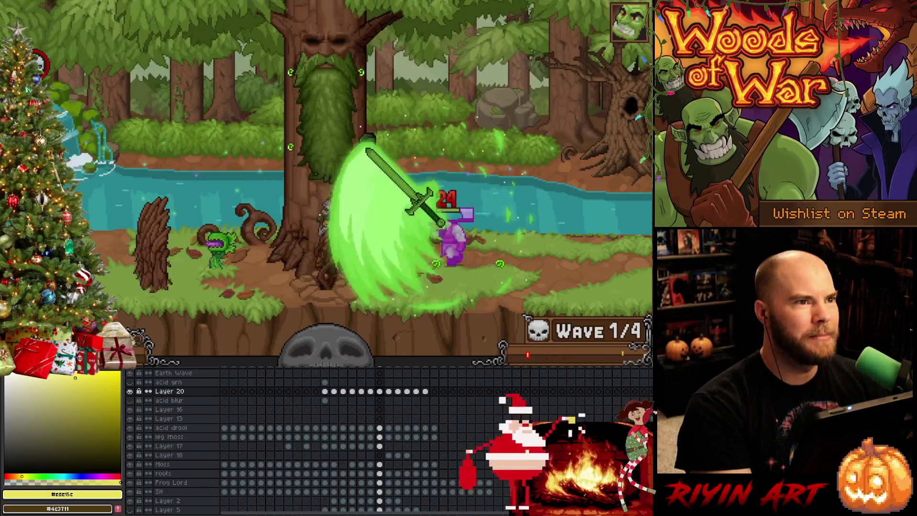
- Upgrade the Thorn Blade, cast Spike Shot onto the big tree and place another Barricade
{"action": "left_click", "coordinate": [373, 144]}
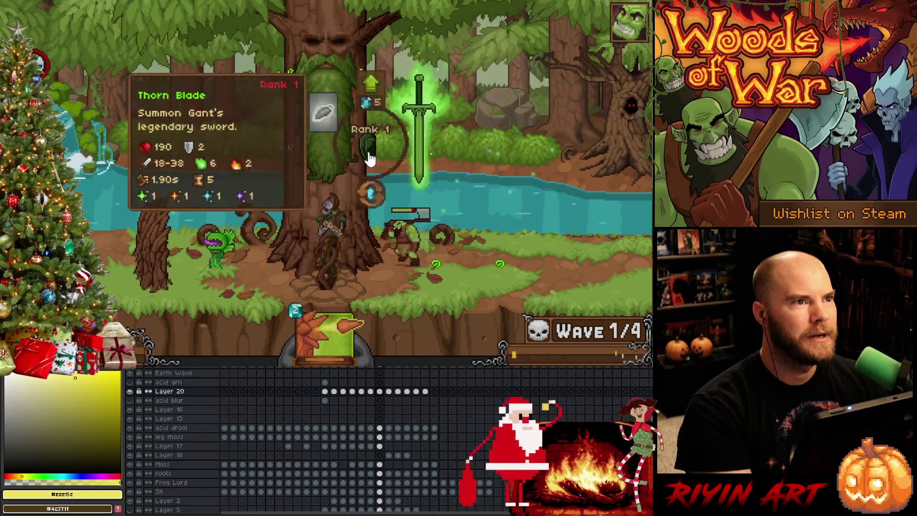
{"action": "left_click", "coordinate": [372, 112]}
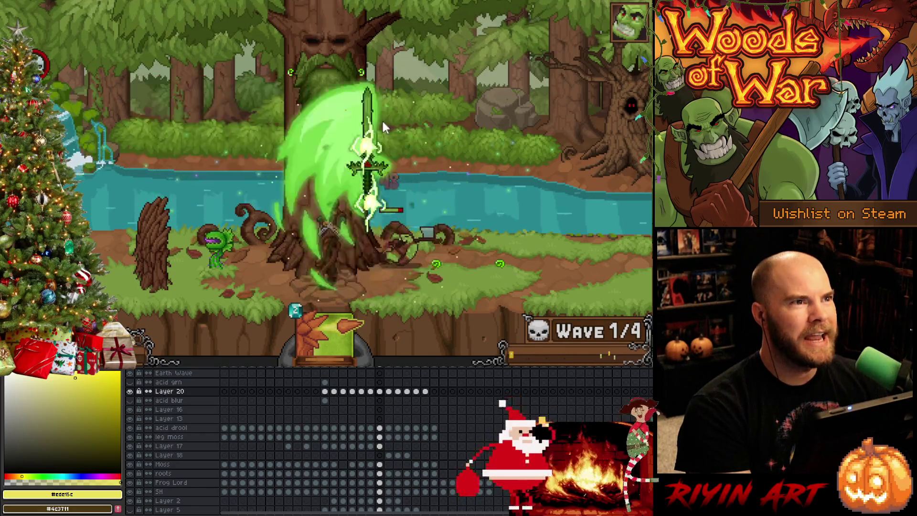
{"action": "left_click_drag", "start_coordinate": [325, 322], "coordinate": [299, 164]}
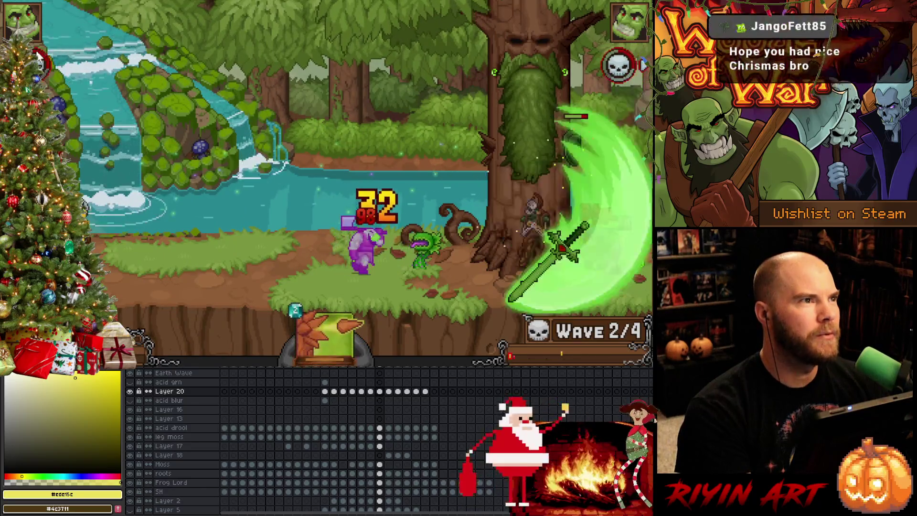
{"action": "mouse_move", "coordinate": [328, 335]}
{"action": "left_mouse_down"}
{"action": "mouse_move", "coordinate": [459, 161]}
{"action": "mouse_move", "coordinate": [469, 163]}
{"action": "left_mouse_up"}
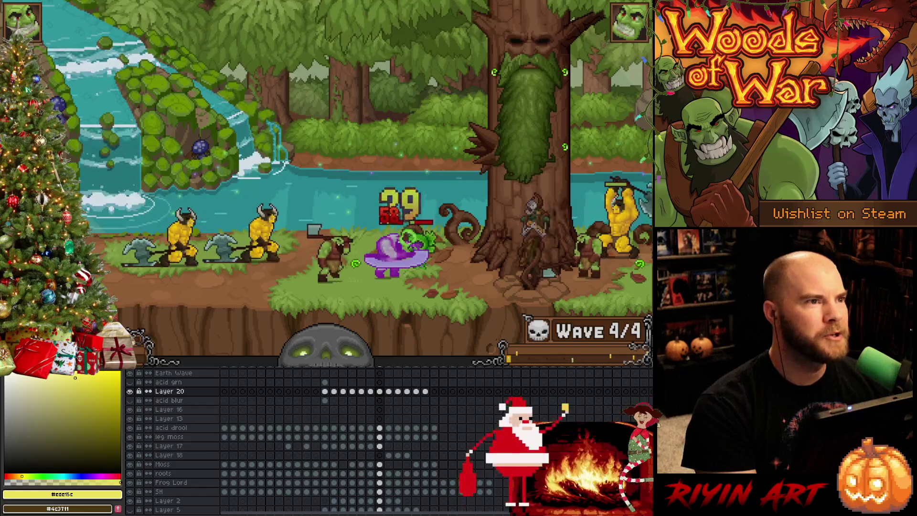
{"action": "mouse_move", "coordinate": [327, 342]}
{"action": "left_click_drag", "start_coordinate": [328, 323], "coordinate": [511, 64]}
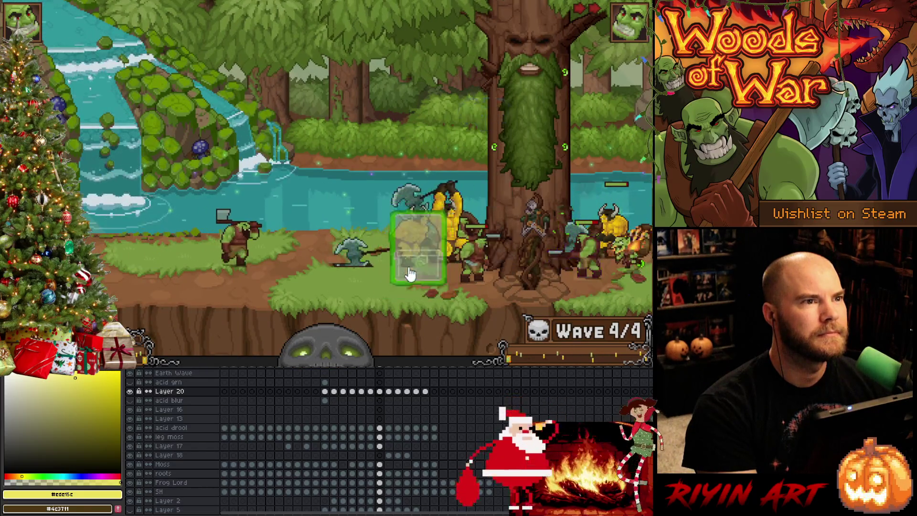
{"action": "left_click_drag", "start_coordinate": [326, 337], "coordinate": [418, 271]}
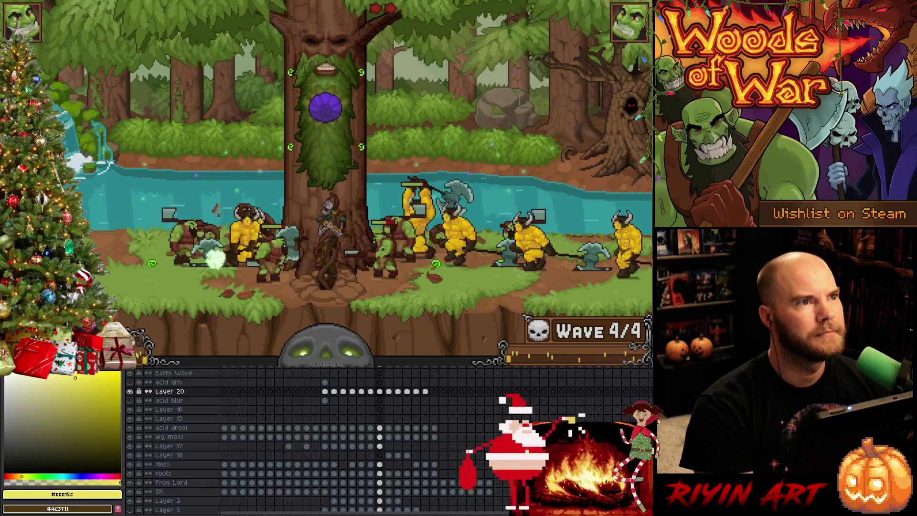
- Take the Flash Freeze reward card and cast it to freeze every wave-4 enemy
{"action": "left_click", "coordinate": [328, 98]}
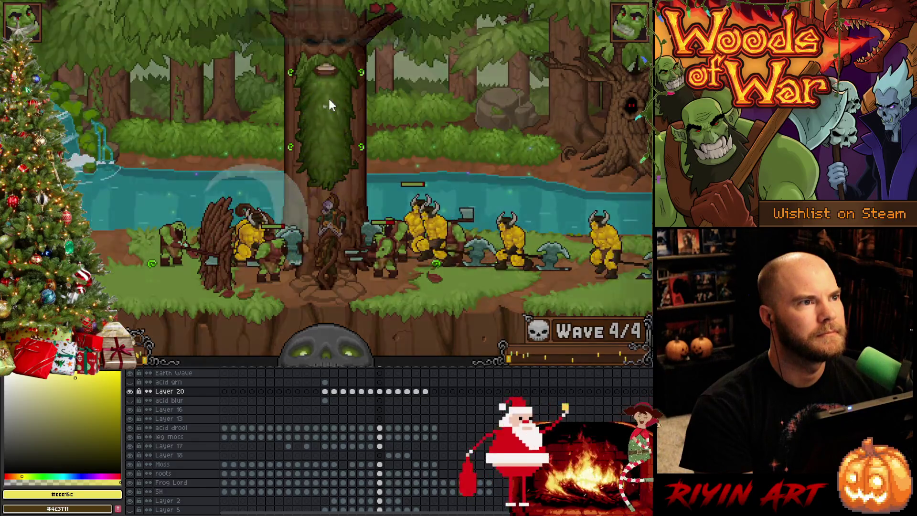
{"action": "left_click", "coordinate": [322, 173]}
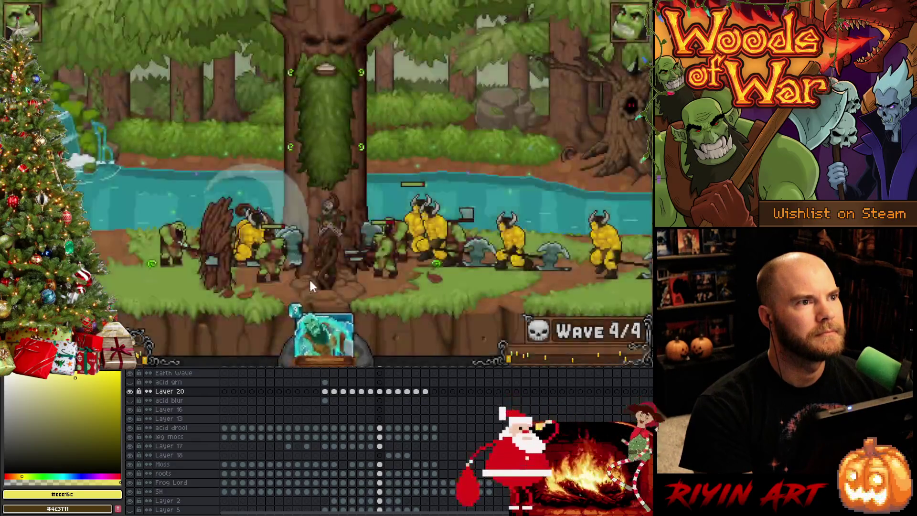
{"action": "left_click_drag", "start_coordinate": [324, 318], "coordinate": [399, 177]}
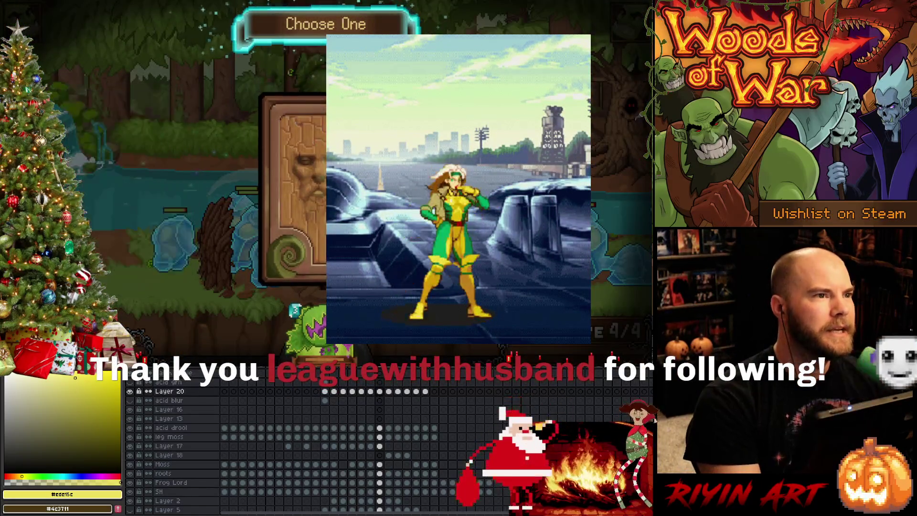
- Take the Raging Roots card from the Choose One offer and resume play
{"action": "left_click", "coordinate": [286, 201]}
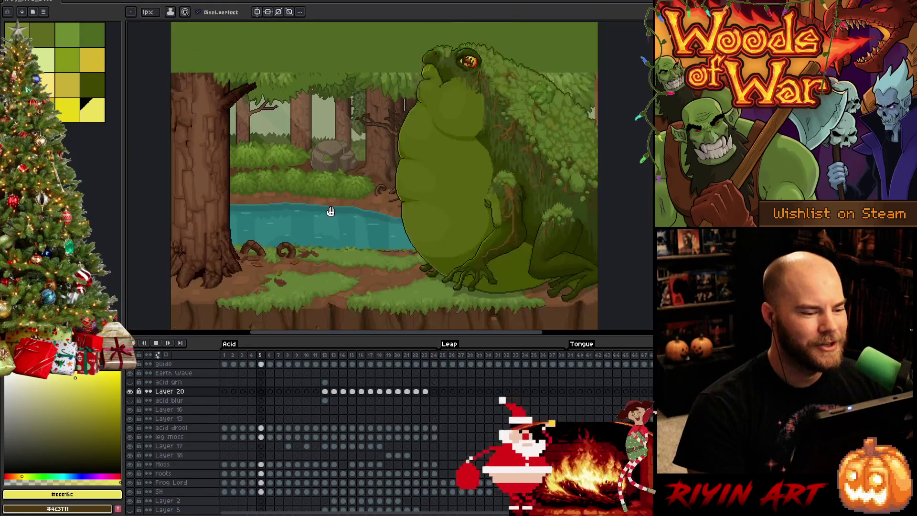
- Center the acid splash and flip between frame 17 and its neighbours to compare the drips
{"action": "left_click_drag", "start_coordinate": [330, 212], "coordinate": [430, 225]}
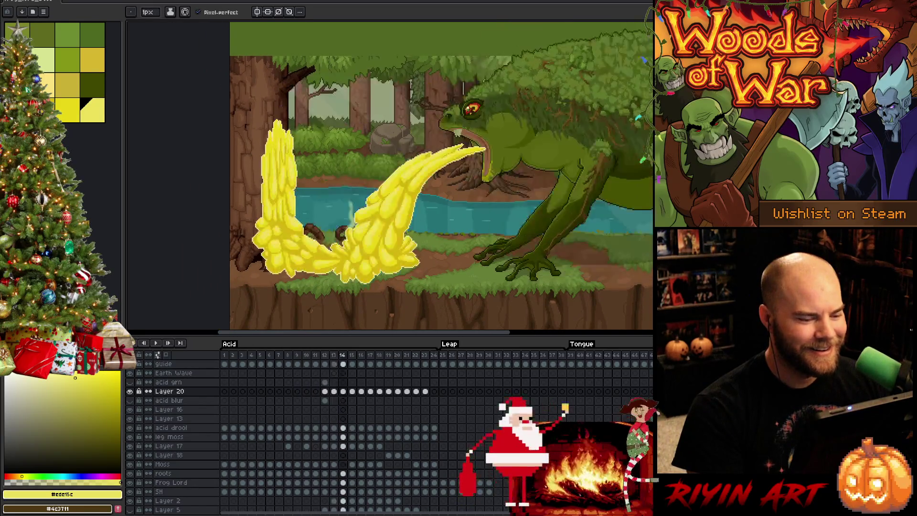
{"action": "scroll", "coordinate": [384, 229], "scroll_direction": "up", "scroll_amount": 1}
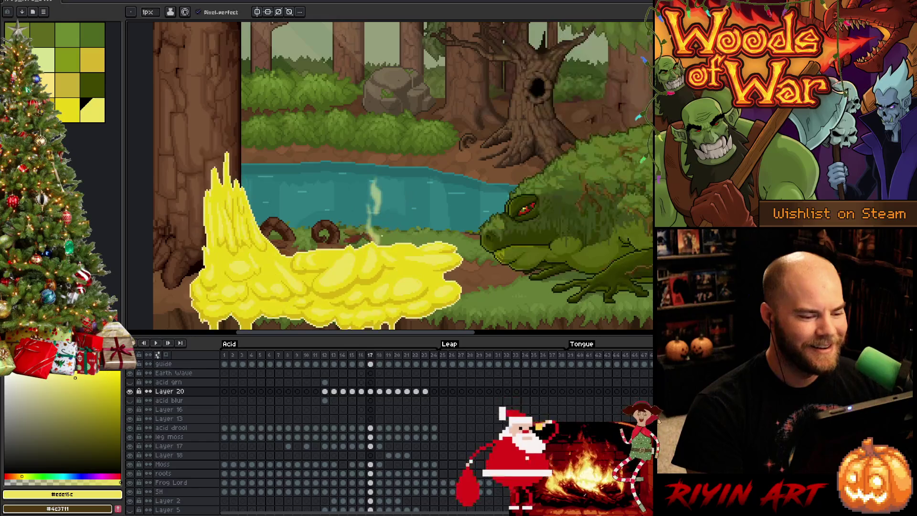
{"action": "left_click_drag", "start_coordinate": [430, 225], "coordinate": [473, 197]}
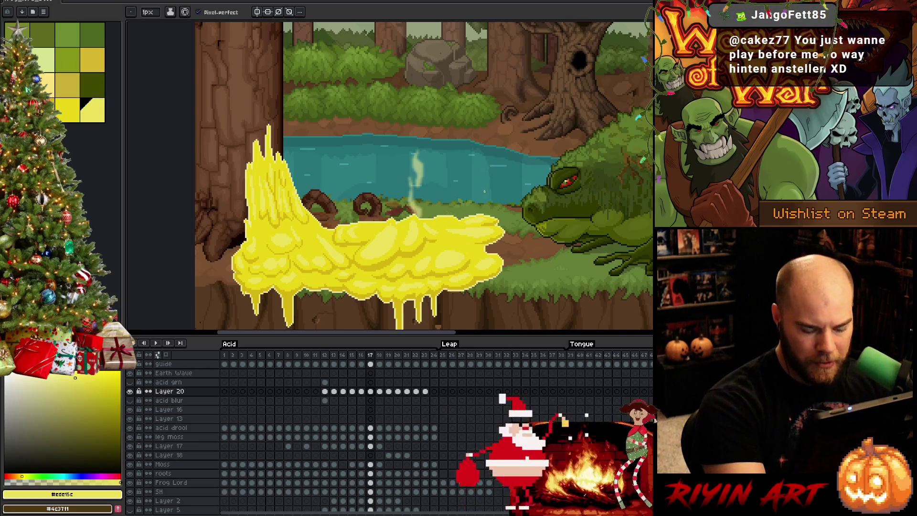
{"action": "key", "text": "Right"}
{"action": "key", "text": "Left"}
{"action": "key", "text": "Right"}
{"action": "key", "text": "Left"}
{"action": "key", "text": "Right"}
{"action": "key", "text": "Left"}
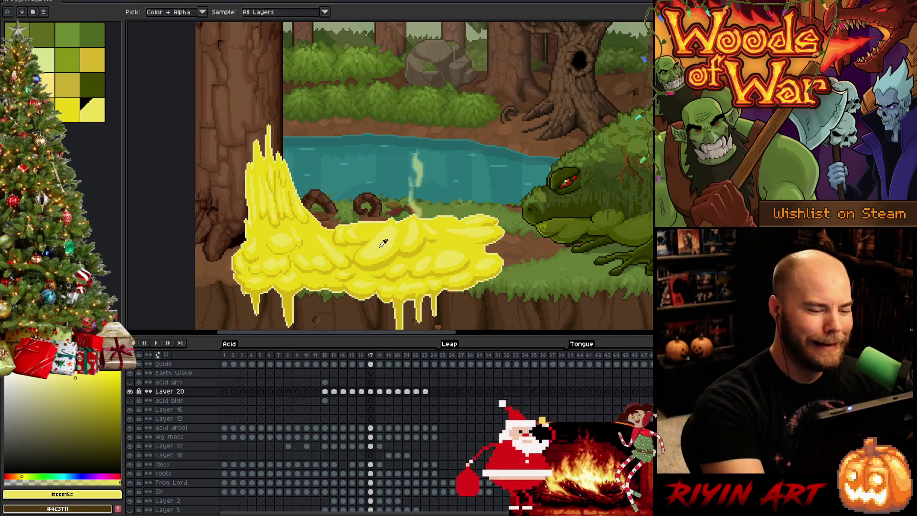
{"action": "key", "text": "Right"}
{"action": "key", "text": "Left"}
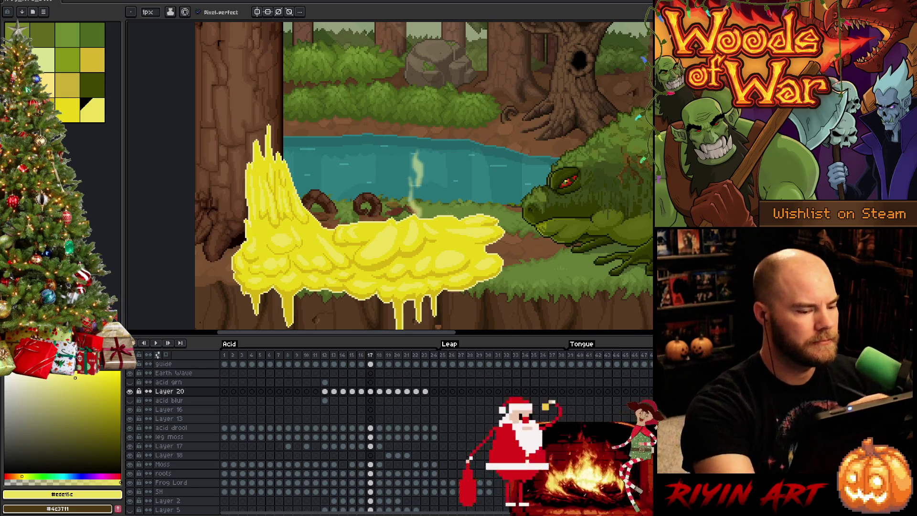
{"action": "key", "text": "comma"}
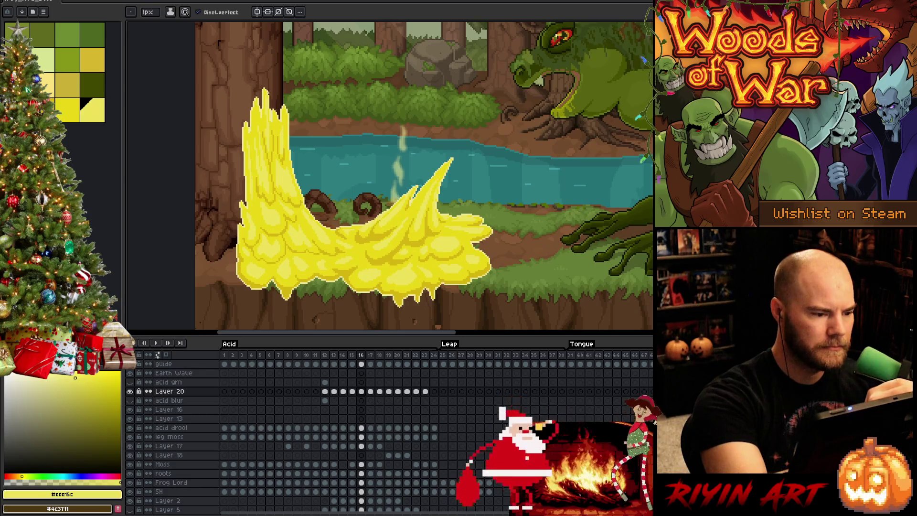
{"action": "key", "text": "period"}
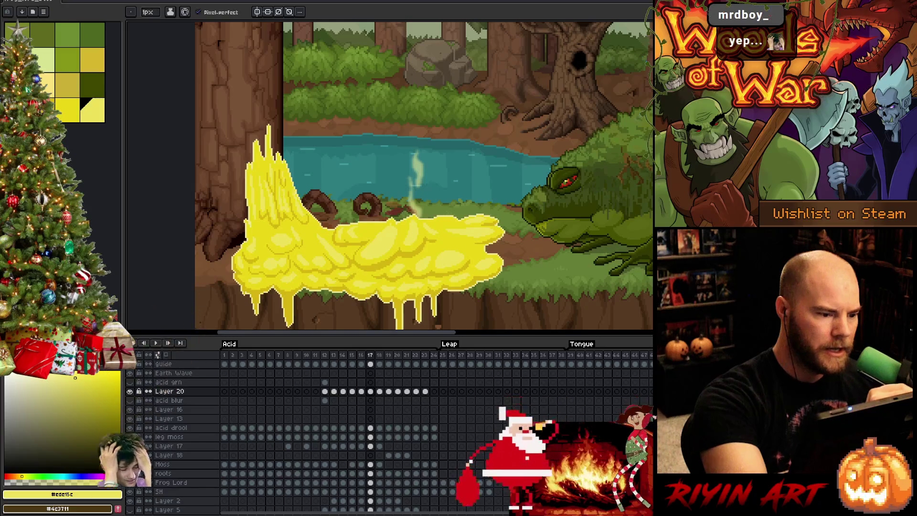
- Pick the bucket tool and save the Frog Lord animation file with Ctrl+S
{"action": "key", "text": "g"}
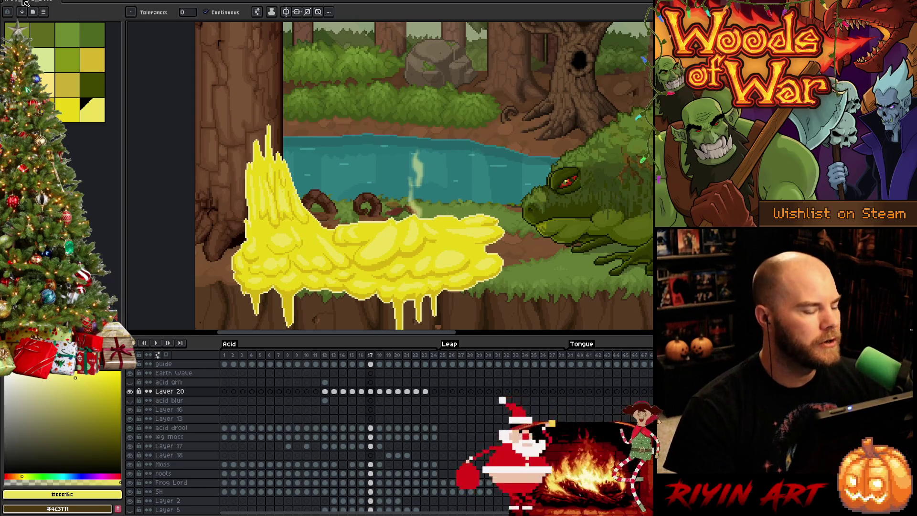
{"action": "left_click", "coordinate": [45, 3]}
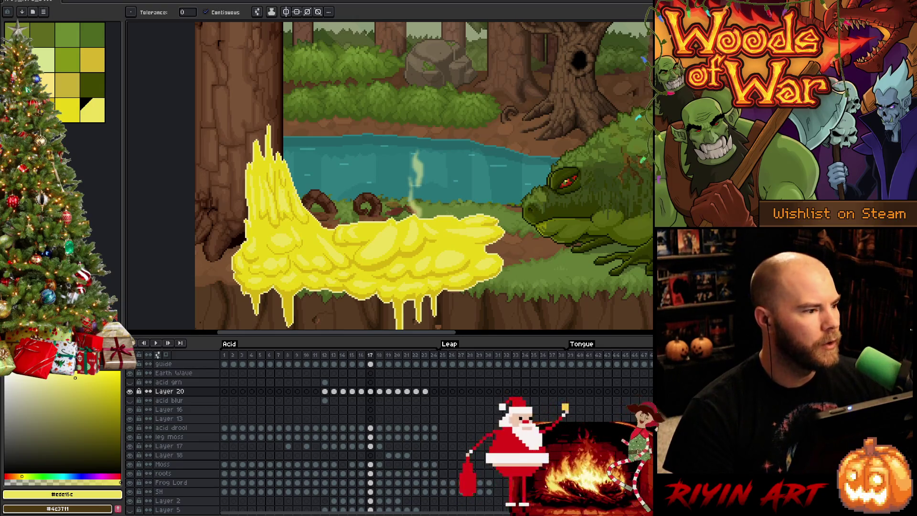
- Open the OrcBig_v12.aseprite orc sprite from the file list
{"action": "left_click", "coordinate": [11, 2]}
{"action": "left_click", "coordinate": [16, 7]}
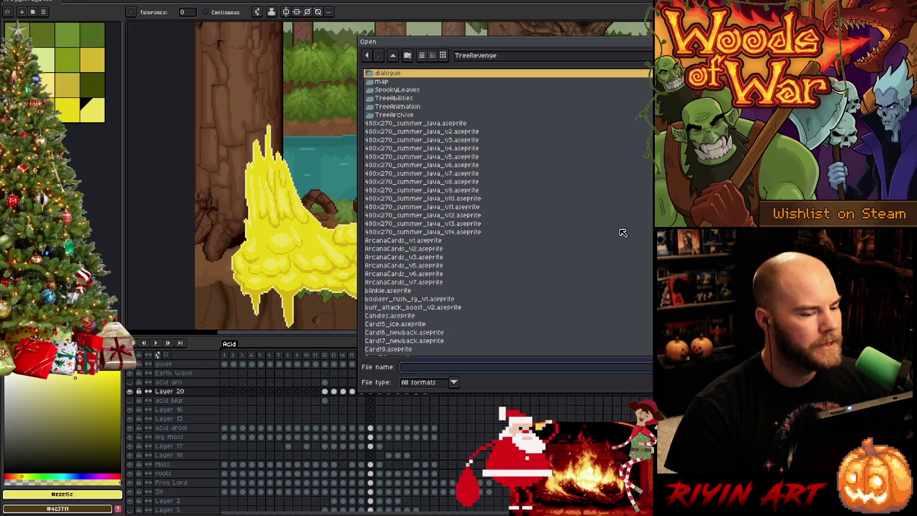
{"action": "scroll", "coordinate": [553, 273], "scroll_direction": "down", "scroll_amount": 5}
{"action": "scroll", "coordinate": [552, 272], "scroll_direction": "down", "scroll_amount": 5}
{"action": "scroll", "coordinate": [550, 275], "scroll_direction": "down", "scroll_amount": 5}
{"action": "scroll", "coordinate": [546, 278], "scroll_direction": "down", "scroll_amount": 5}
{"action": "scroll", "coordinate": [544, 278], "scroll_direction": "down", "scroll_amount": 5}
{"action": "scroll", "coordinate": [543, 277], "scroll_direction": "down", "scroll_amount": 5}
{"action": "scroll", "coordinate": [542, 277], "scroll_direction": "down", "scroll_amount": 5}
{"action": "scroll", "coordinate": [540, 276], "scroll_direction": "down", "scroll_amount": 5}
{"action": "scroll", "coordinate": [544, 273], "scroll_direction": "down", "scroll_amount": 5}
{"action": "scroll", "coordinate": [547, 242], "scroll_direction": "down", "scroll_amount": 5}
{"action": "scroll", "coordinate": [546, 244], "scroll_direction": "down", "scroll_amount": 5}
{"action": "scroll", "coordinate": [542, 246], "scroll_direction": "down", "scroll_amount": 5}
{"action": "scroll", "coordinate": [540, 248], "scroll_direction": "down", "scroll_amount": 5}
{"action": "scroll", "coordinate": [540, 249], "scroll_direction": "down", "scroll_amount": 5}
{"action": "scroll", "coordinate": [540, 248], "scroll_direction": "down", "scroll_amount": 5}
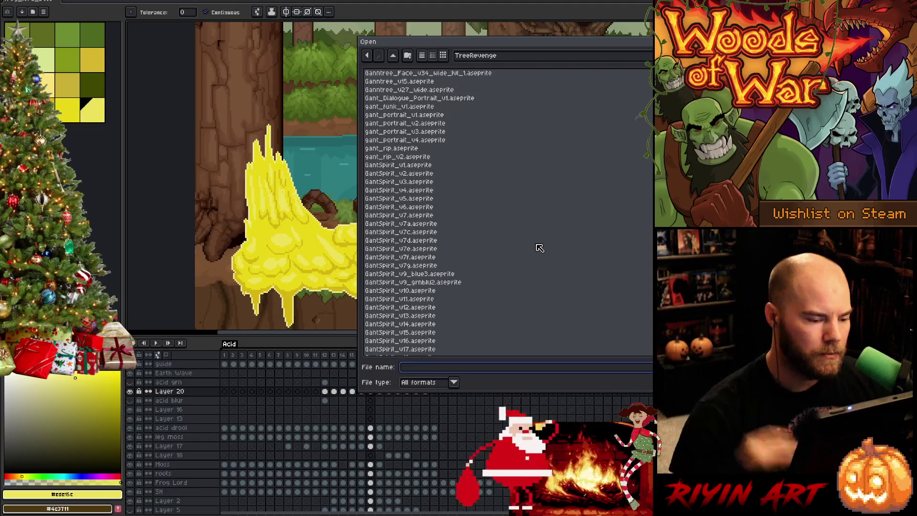
{"action": "scroll", "coordinate": [539, 248], "scroll_direction": "down", "scroll_amount": 5}
{"action": "scroll", "coordinate": [539, 248], "scroll_direction": "down", "scroll_amount": 5}
{"action": "scroll", "coordinate": [538, 248], "scroll_direction": "down", "scroll_amount": 5}
{"action": "scroll", "coordinate": [538, 247], "scroll_direction": "down", "scroll_amount": 5}
{"action": "scroll", "coordinate": [534, 248], "scroll_direction": "down", "scroll_amount": 5}
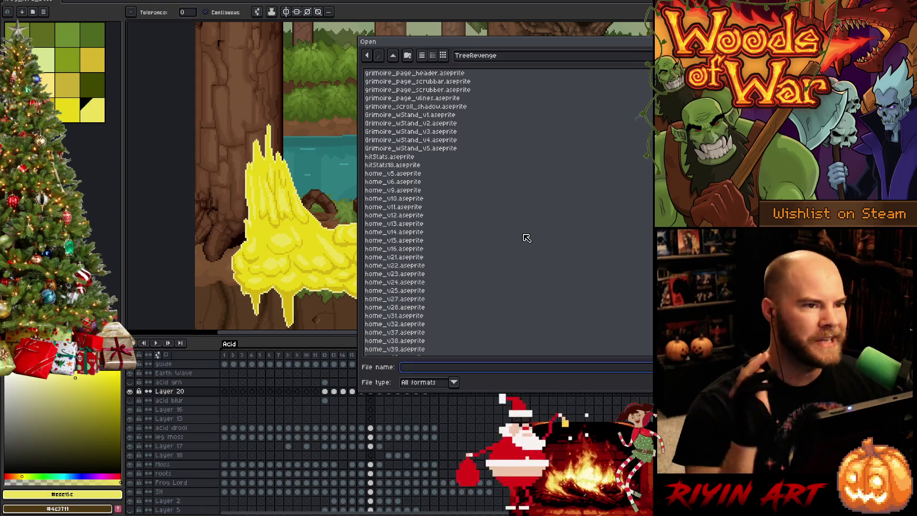
{"action": "scroll", "coordinate": [528, 237], "scroll_direction": "down", "scroll_amount": 5}
{"action": "scroll", "coordinate": [526, 238], "scroll_direction": "down", "scroll_amount": 5}
{"action": "scroll", "coordinate": [524, 242], "scroll_direction": "down", "scroll_amount": 5}
{"action": "scroll", "coordinate": [523, 244], "scroll_direction": "down", "scroll_amount": 5}
{"action": "scroll", "coordinate": [421, 265], "scroll_direction": "down", "scroll_amount": 5}
{"action": "scroll", "coordinate": [421, 265], "scroll_direction": "down", "scroll_amount": 5}
{"action": "scroll", "coordinate": [421, 265], "scroll_direction": "down", "scroll_amount": 5}
{"action": "scroll", "coordinate": [421, 265], "scroll_direction": "down", "scroll_amount": 3}
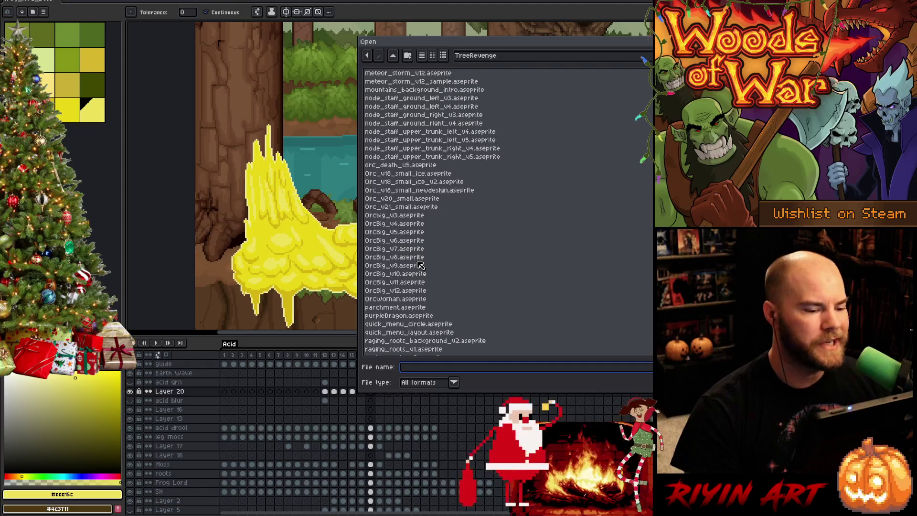
{"action": "left_click", "coordinate": [402, 243]}
{"action": "left_click", "coordinate": [406, 290]}
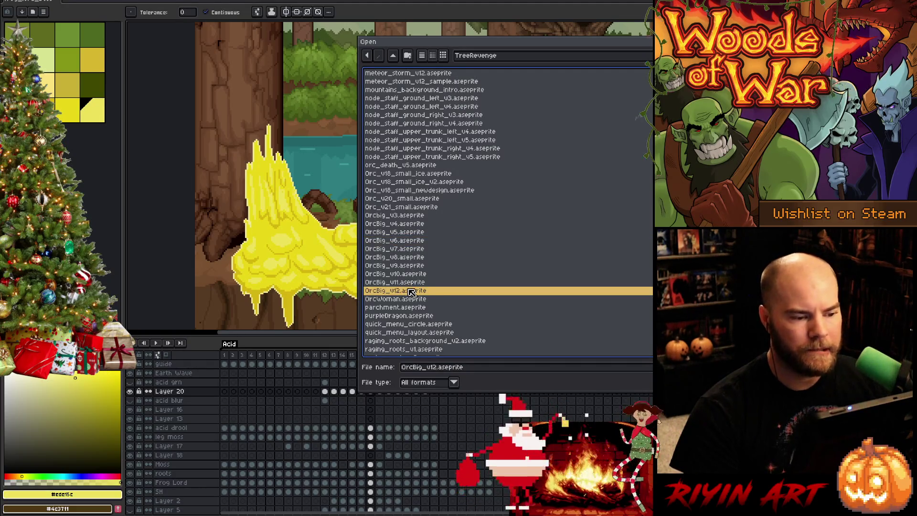
{"action": "double_click", "coordinate": [462, 292]}
{"action": "scroll", "coordinate": [396, 146], "scroll_direction": "up", "scroll_amount": 5}
{"action": "scroll", "coordinate": [380, 158], "scroll_direction": "up", "scroll_amount": 2}
{"action": "left_click_drag", "start_coordinate": [504, 514], "coordinate": [270, 504]}
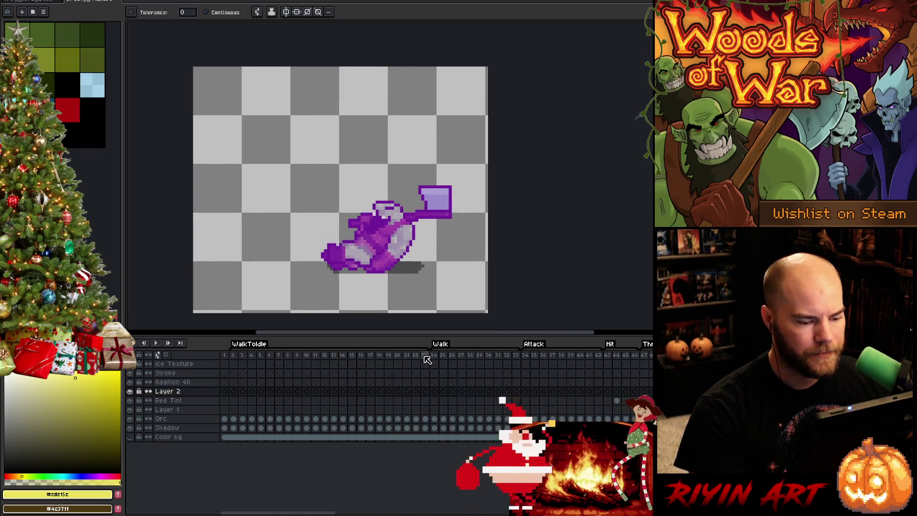
- Jump to the Walk frames and play the orc's walk cycle
{"action": "left_click", "coordinate": [438, 359]}
{"action": "key", "text": "Return"}
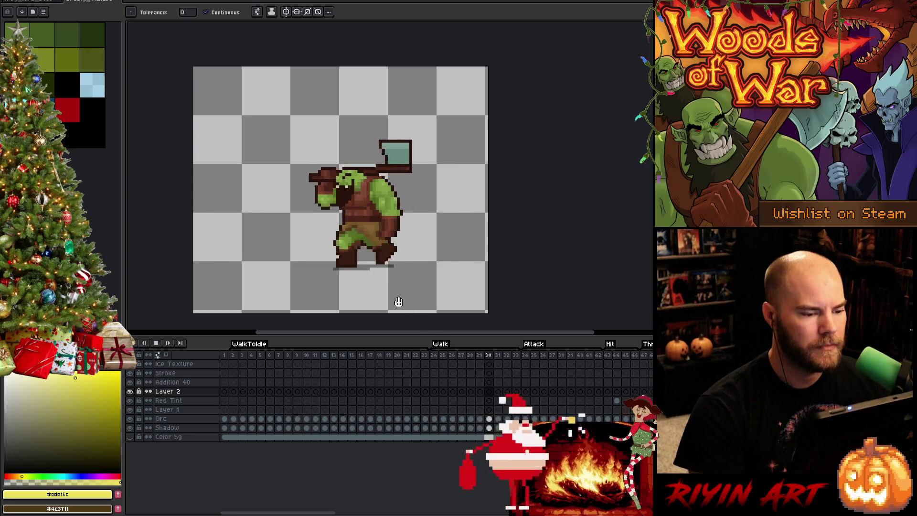
{"action": "scroll", "coordinate": [398, 301], "scroll_direction": "up", "scroll_amount": 2}
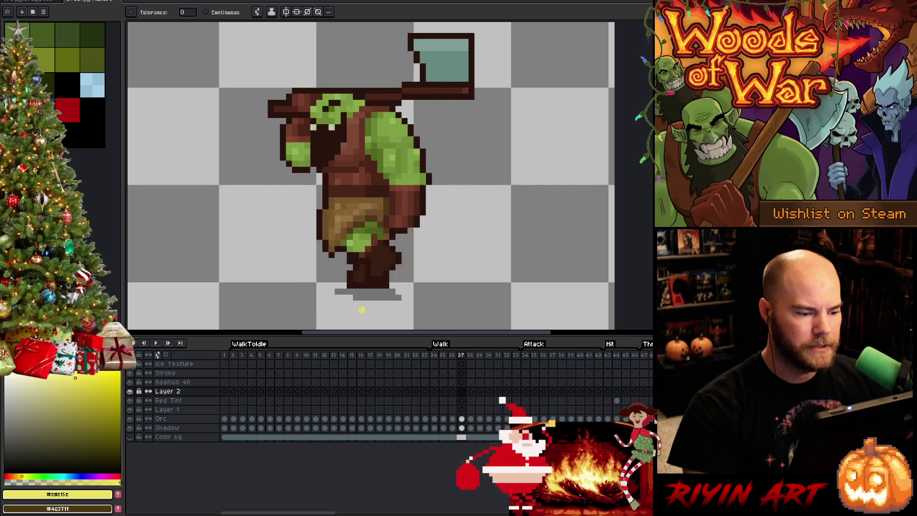
{"action": "key", "text": "m"}
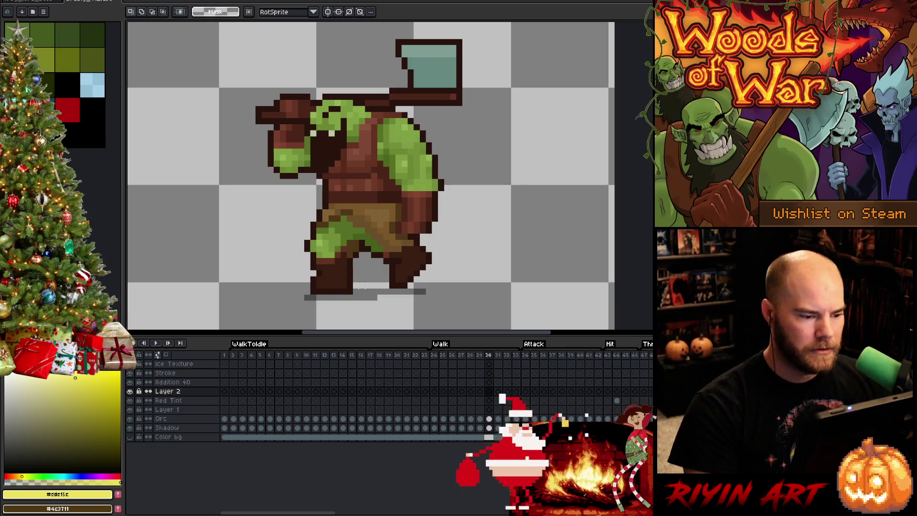
{"action": "key", "text": "Right"}
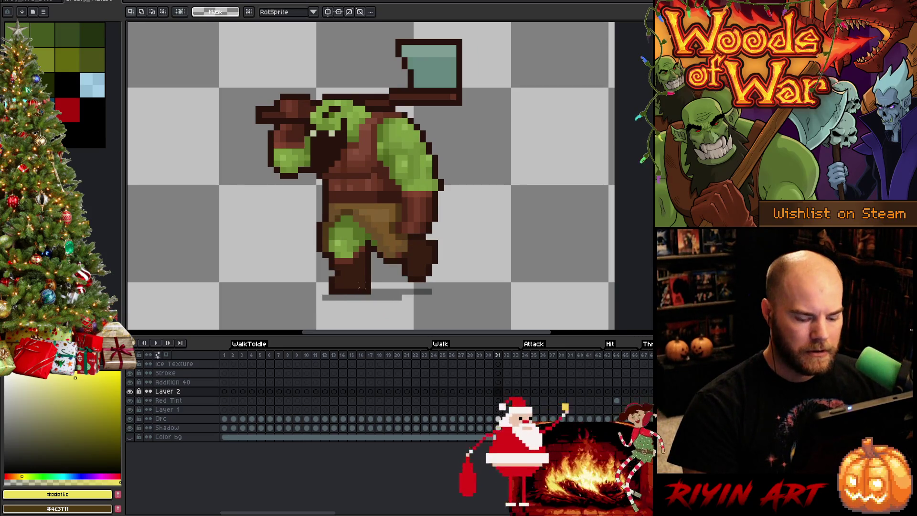
{"action": "key", "text": "Left"}
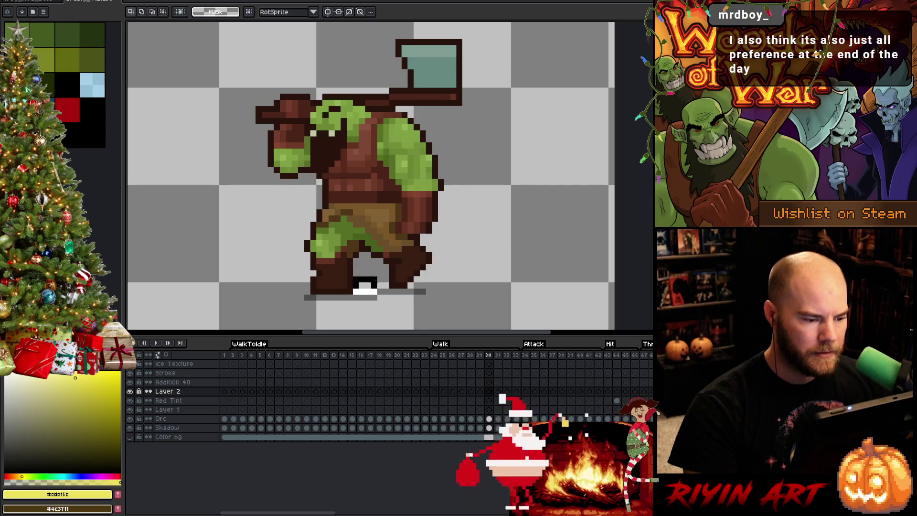
{"action": "key", "text": "Right"}
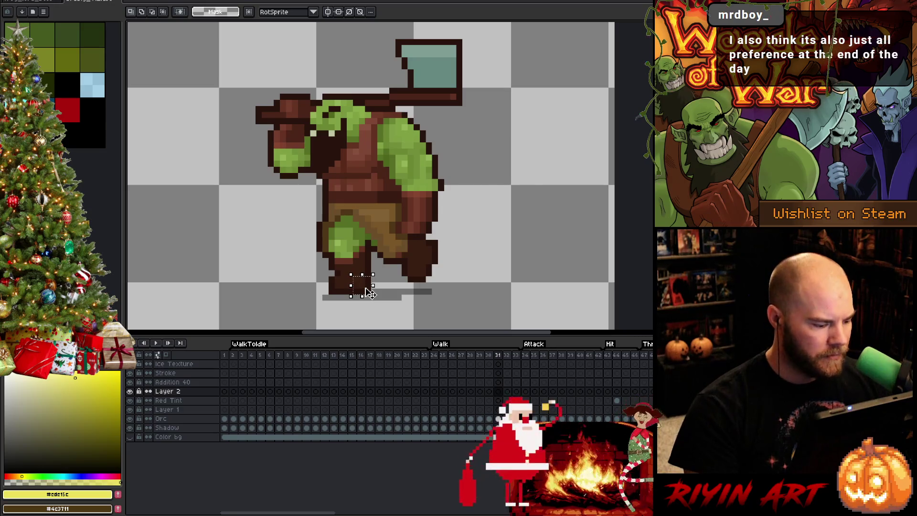
{"action": "key", "text": "Left"}
{"action": "key", "text": "Right"}
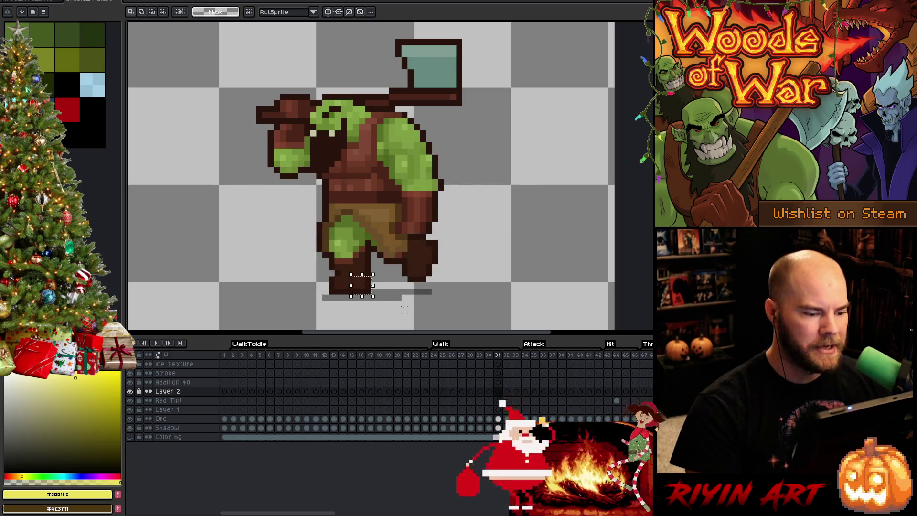
{"action": "key", "text": "Left"}
{"action": "key", "text": "Right"}
{"action": "key", "text": "Left"}
{"action": "key", "text": "Right"}
{"action": "key", "text": "Left"}
{"action": "key", "text": "Right"}
{"action": "key", "text": "Left"}
{"action": "key", "text": "Right"}
{"action": "key", "text": "Left"}
{"action": "key", "text": "Right"}
{"action": "key", "text": "Left"}
{"action": "key", "text": "Right"}
{"action": "key", "text": "Left"}
{"action": "key", "text": "Right"}
{"action": "key", "text": "Left"}
{"action": "key", "text": "Right"}
{"action": "scroll", "coordinate": [380, 325], "scroll_direction": "up", "scroll_amount": 1}
{"action": "scroll", "coordinate": [380, 326], "scroll_direction": "up", "scroll_amount": 1}
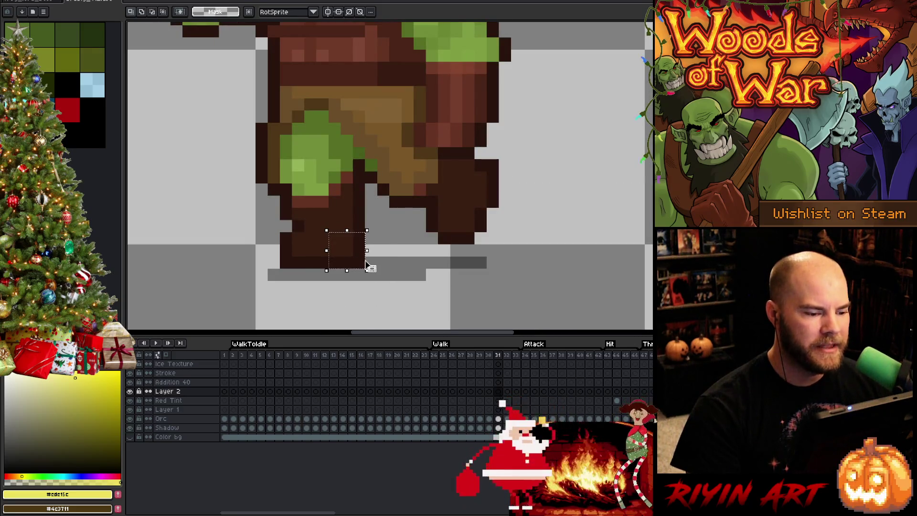
{"action": "key", "text": "Right"}
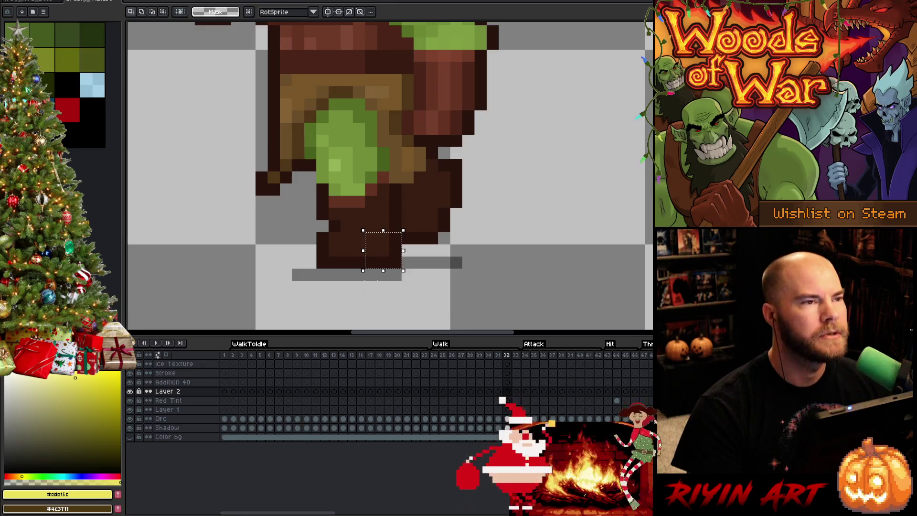
{"action": "key", "text": "Left"}
{"action": "key", "text": "Right"}
{"action": "key", "text": "Left"}
{"action": "key", "text": "Left"}
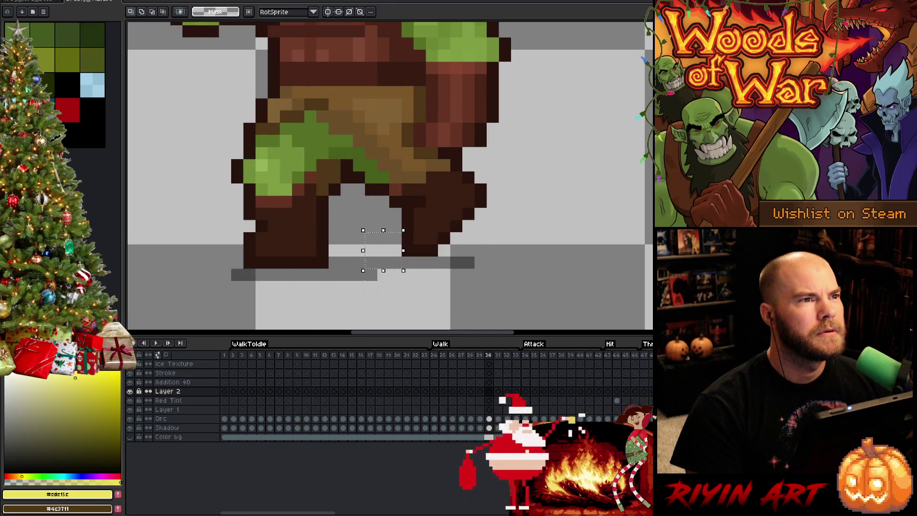
{"action": "key", "text": "Right"}
{"action": "key", "text": "Right"}
{"action": "key", "text": "Left"}
{"action": "key", "text": "Left"}
{"action": "key", "text": "Right"}
{"action": "key", "text": "Right"}
{"action": "key", "text": "Left"}
{"action": "key", "text": "Left"}
{"action": "key", "text": "Right"}
{"action": "key", "text": "Right"}
{"action": "key", "text": "Right"}
{"action": "key", "text": "Left"}
{"action": "key", "text": "Left"}
{"action": "key", "text": "Left"}
{"action": "key", "text": "Right"}
{"action": "key", "text": "Left"}
{"action": "key", "text": "Right"}
{"action": "key", "text": "Right"}
{"action": "key", "text": "Right"}
{"action": "key", "text": "Left"}
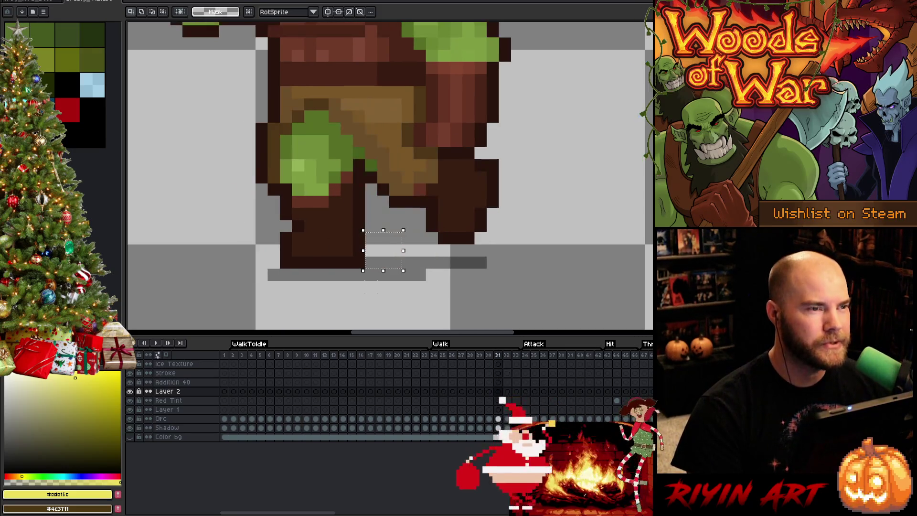
{"action": "key", "text": "Right"}
{"action": "key", "text": "Left"}
{"action": "key", "text": "Right"}
{"action": "key", "text": "Left"}
{"action": "key", "text": "Left"}
{"action": "scroll", "coordinate": [374, 260], "scroll_direction": "down", "scroll_amount": 3}
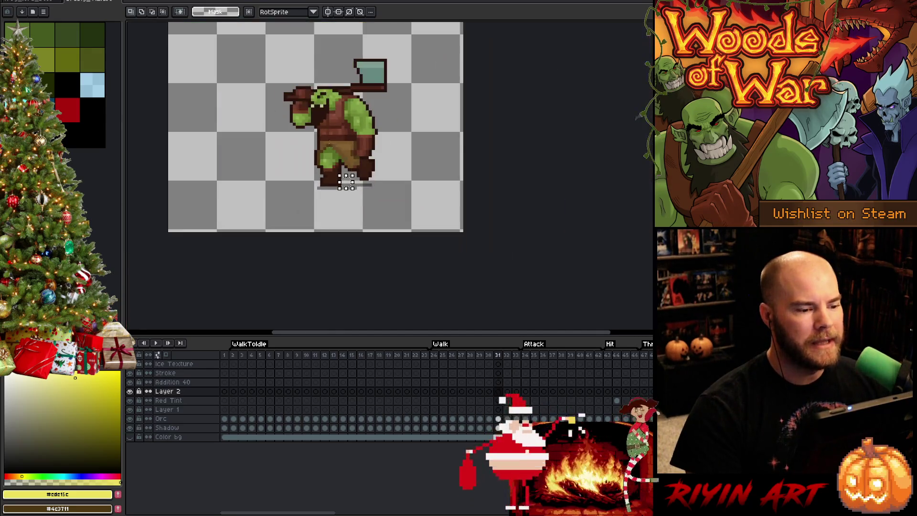
{"action": "scroll", "coordinate": [374, 261], "scroll_direction": "up", "scroll_amount": 1}
{"action": "key", "text": "Right"}
{"action": "key", "text": "Left"}
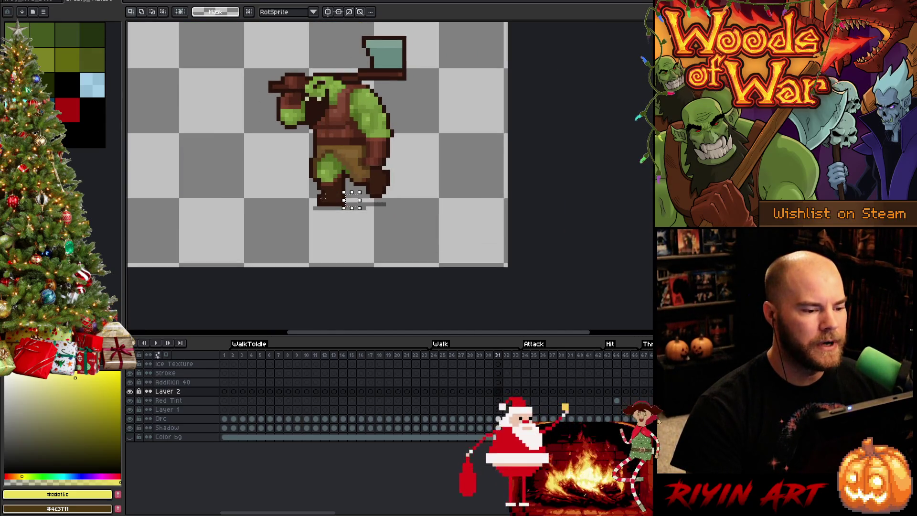
{"action": "left_click_drag", "start_coordinate": [352, 180], "coordinate": [306, 216]}
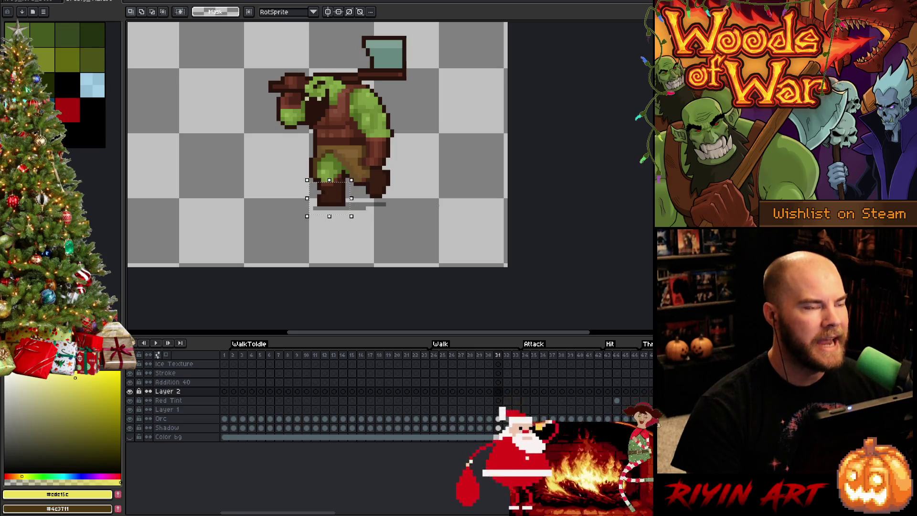
{"action": "key", "text": "Left"}
{"action": "key", "text": "Left"}
{"action": "key", "text": "Left"}
{"action": "key", "text": "Left"}
{"action": "key", "text": "Right"}
{"action": "key", "text": "Right"}
{"action": "key", "text": "Left"}
{"action": "key", "text": "Right"}
{"action": "key", "text": "ctrl+d"}
{"action": "key", "text": "Left"}
{"action": "key", "text": "Right"}
{"action": "key", "text": "Left"}
{"action": "key", "text": "Right"}
{"action": "key", "text": "Left"}
{"action": "key", "text": "Left"}
{"action": "key", "text": "Right"}
{"action": "key", "text": "Left"}
{"action": "key", "text": "Left"}
{"action": "key", "text": "Right"}
{"action": "key", "text": "Left"}
{"action": "key", "text": "Right"}
{"action": "key", "text": "Left"}
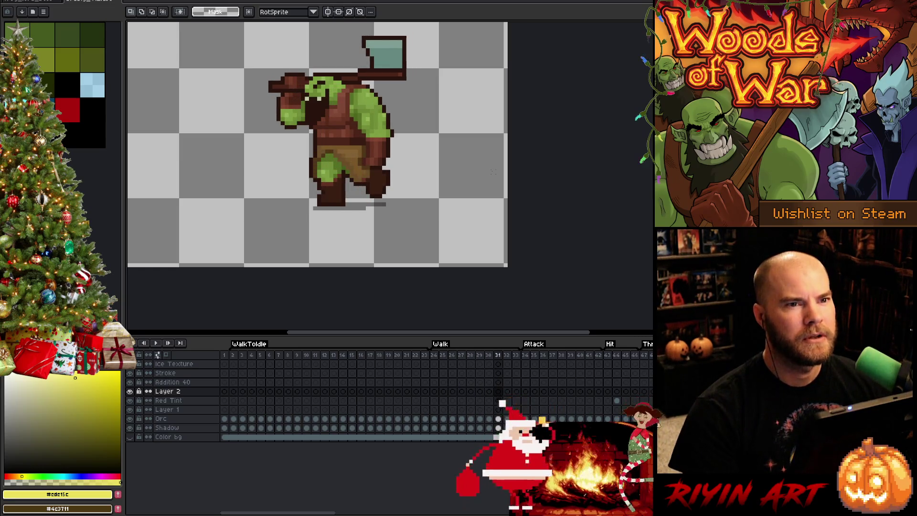
{"action": "key", "text": "Right"}
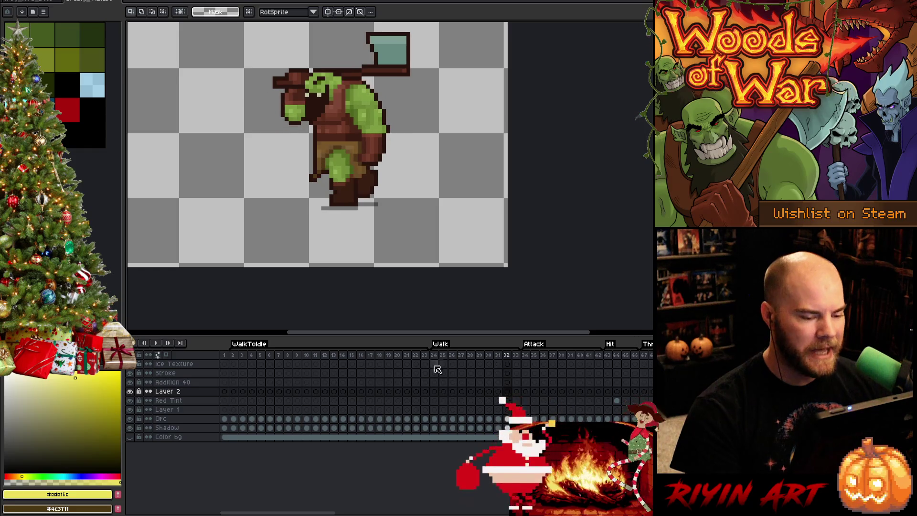
- Select Walk frames 24–33 and set their duration to 50 ms in Frame Properties
{"action": "left_click_drag", "start_coordinate": [434, 356], "coordinate": [523, 356]}
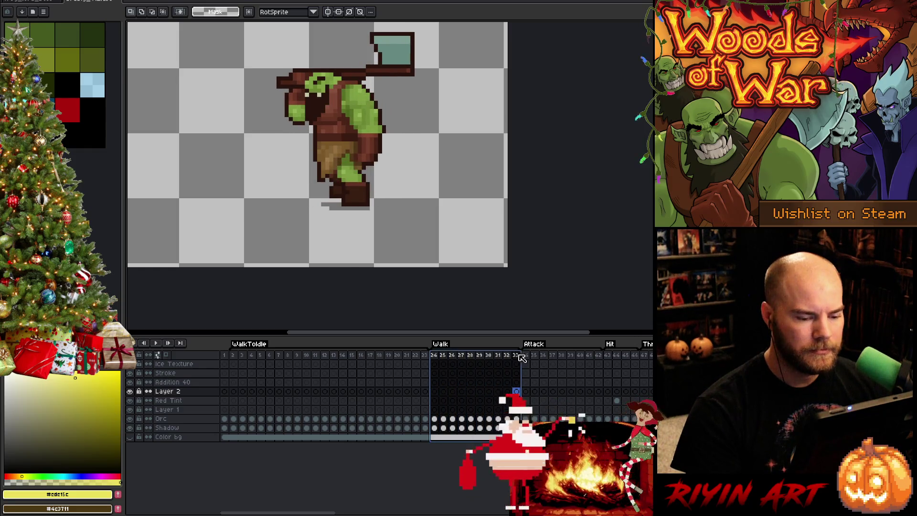
{"action": "right_click", "coordinate": [521, 357]}
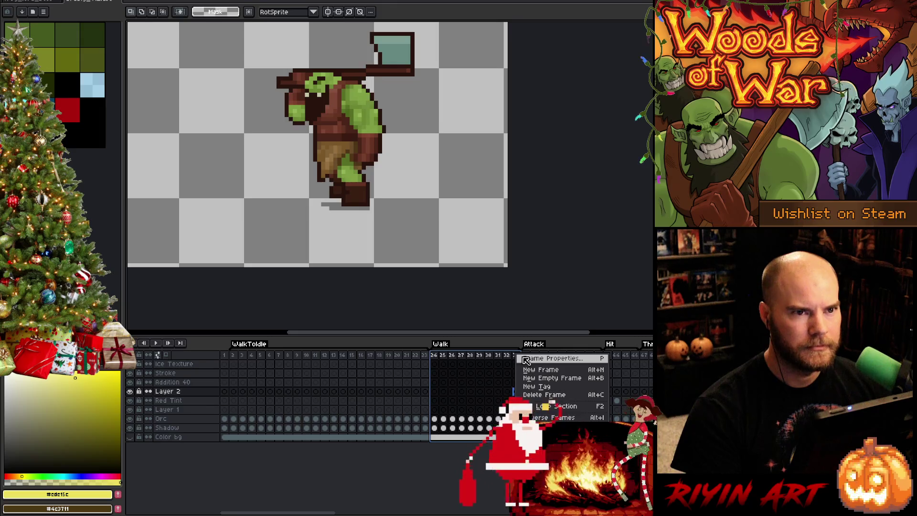
{"action": "left_click", "coordinate": [523, 358]}
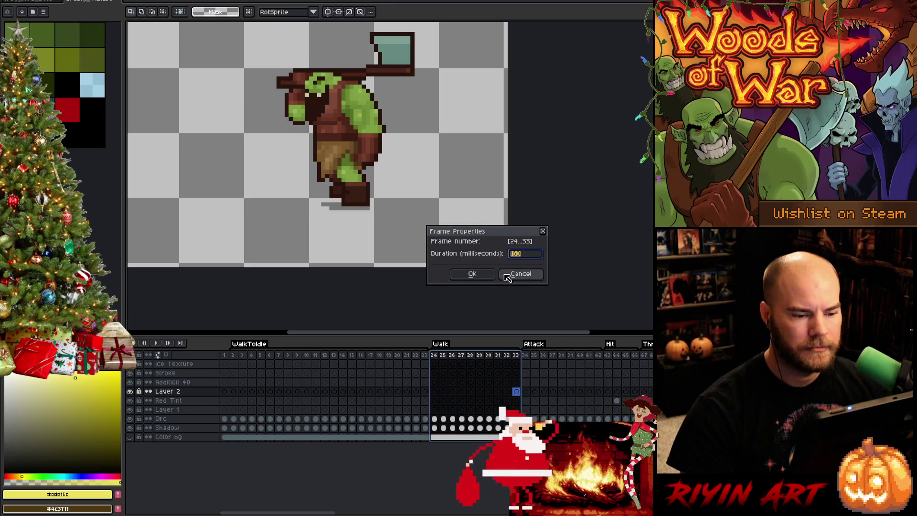
{"action": "type", "text": "50"}
{"action": "key", "text": "Return"}
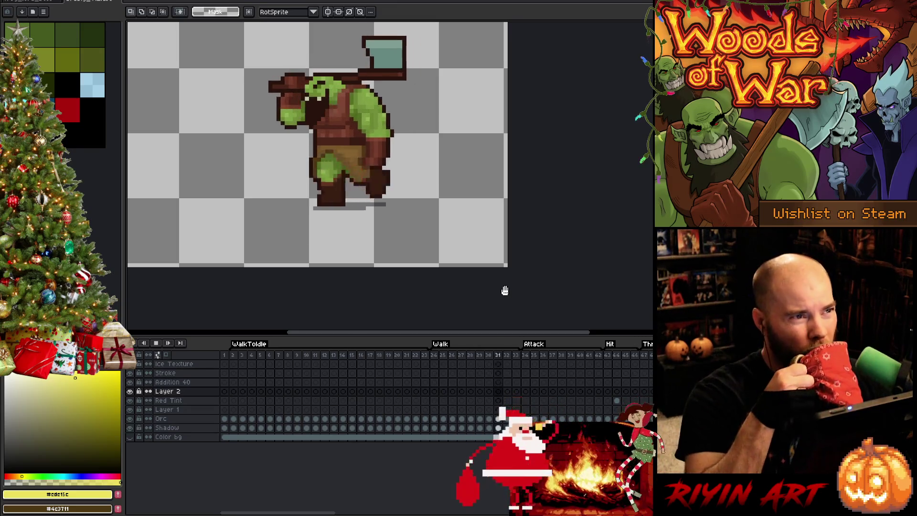
- Step through and replay the retimed walk, then close the OrcBig_v12 tab
{"action": "key", "text": "Left"}
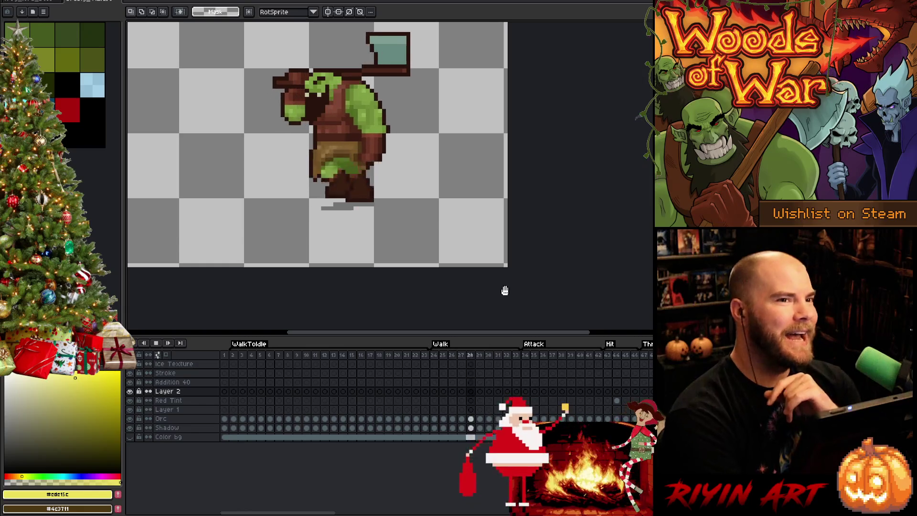
{"action": "key", "text": "Left"}
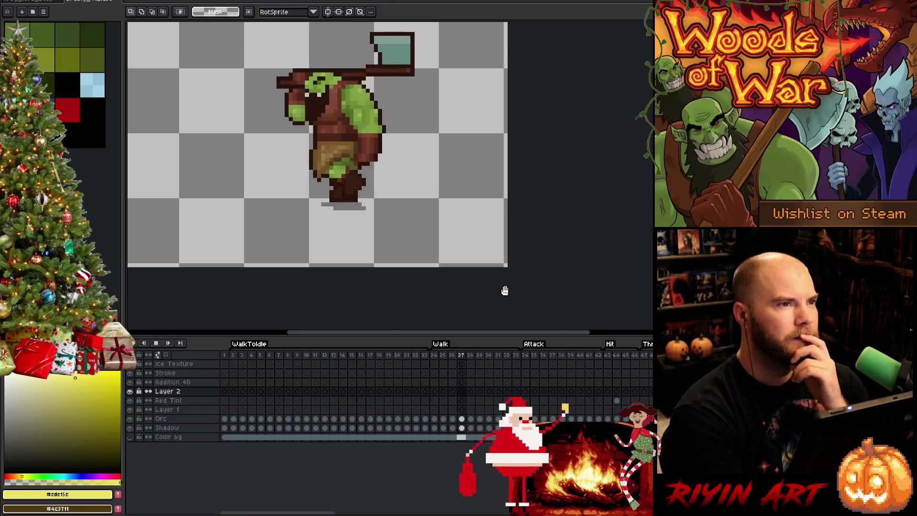
{"action": "key", "text": "Left"}
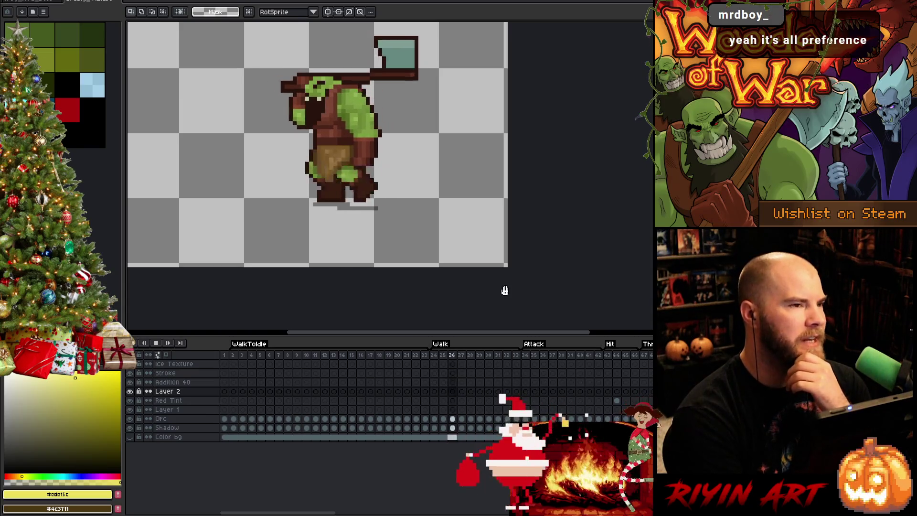
{"action": "key", "text": "comma"}
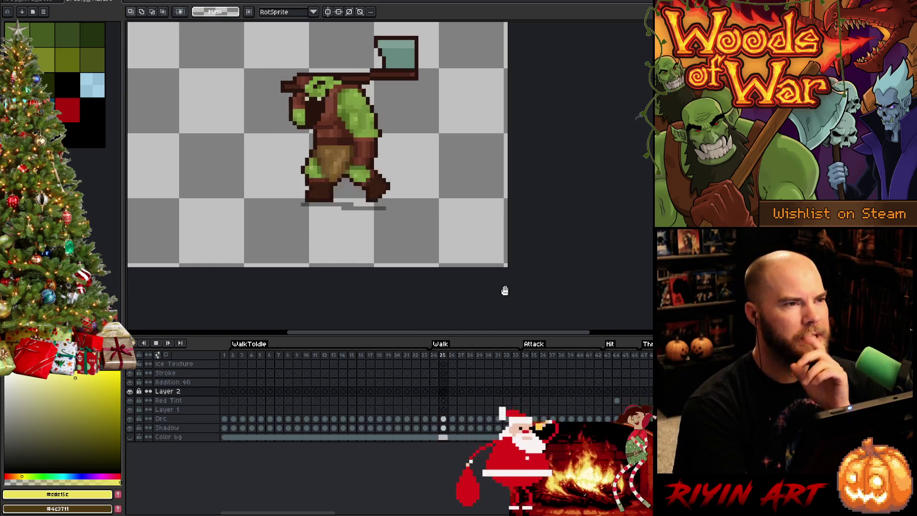
{"action": "key", "text": "Left"}
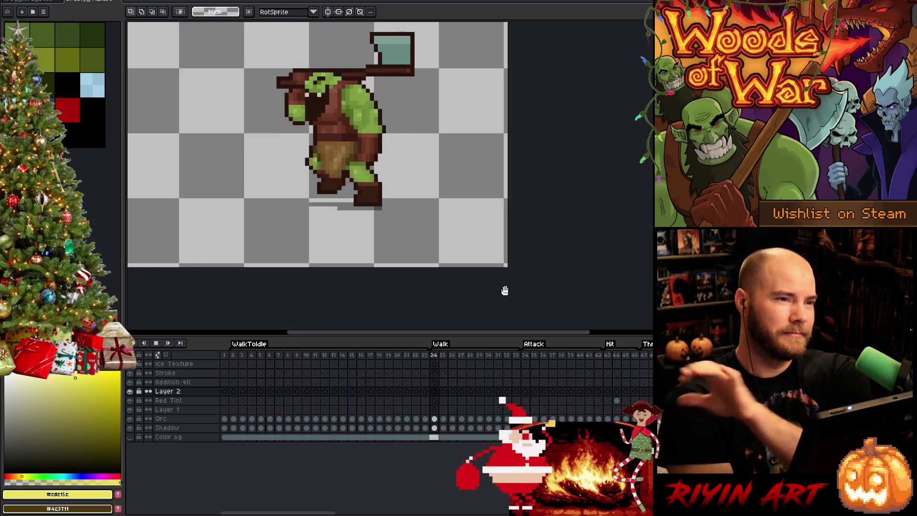
{"action": "key", "text": "Return"}
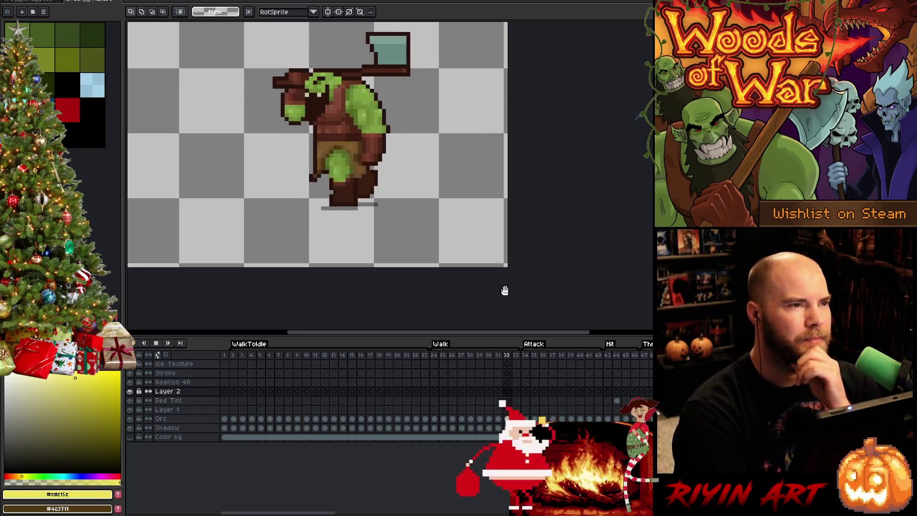
{"action": "key", "text": "Left"}
{"action": "key", "text": "Left"}
{"action": "key", "text": "Left"}
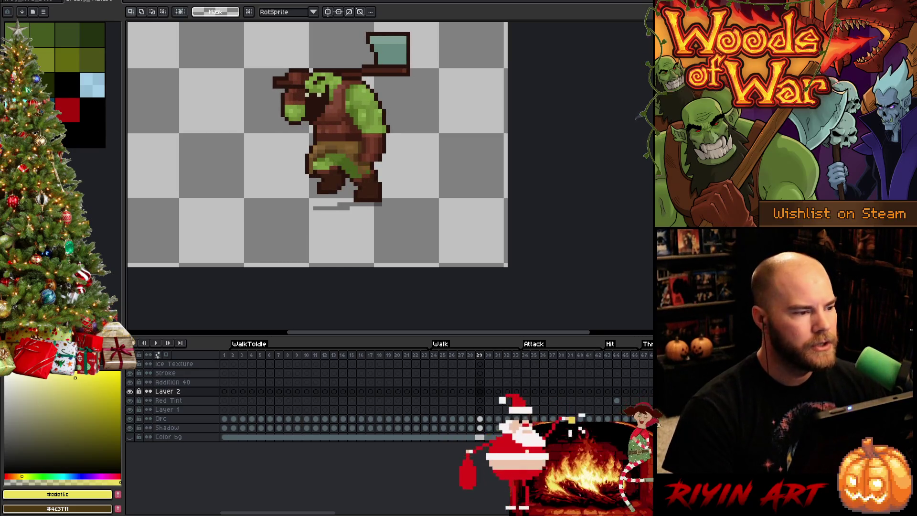
{"action": "left_click", "coordinate": [119, 2]}
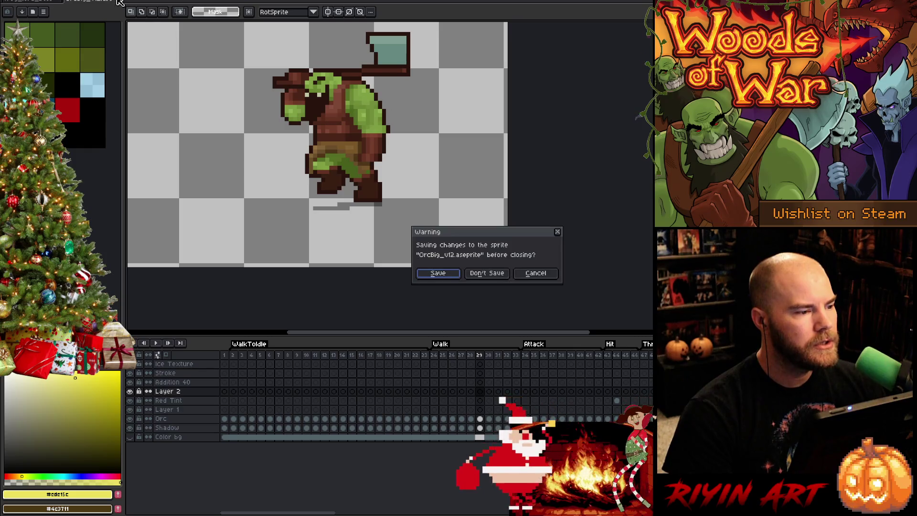
- Discard the orc sprite's changes and return to the acid splash with the pencil tool
{"action": "left_click", "coordinate": [487, 272]}
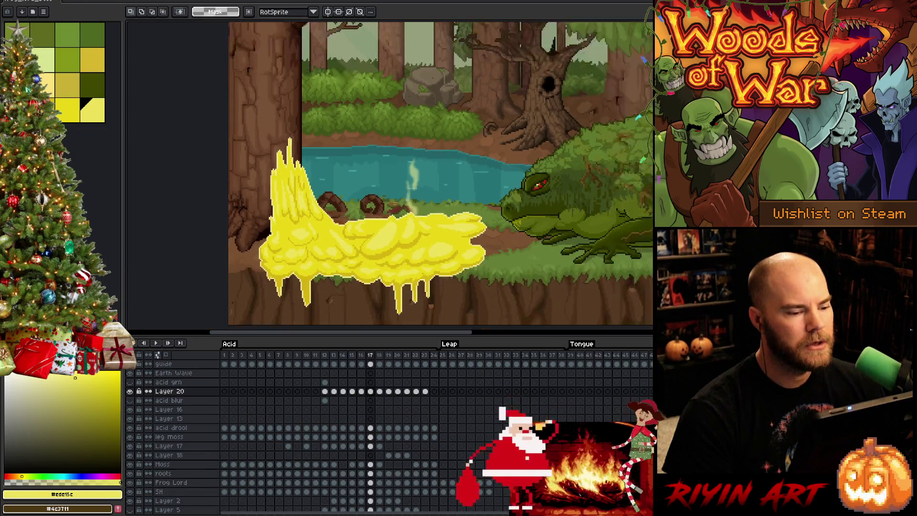
{"action": "scroll", "coordinate": [399, 255], "scroll_direction": "up", "scroll_amount": 2}
{"action": "left_click_drag", "start_coordinate": [318, 225], "coordinate": [368, 154]}
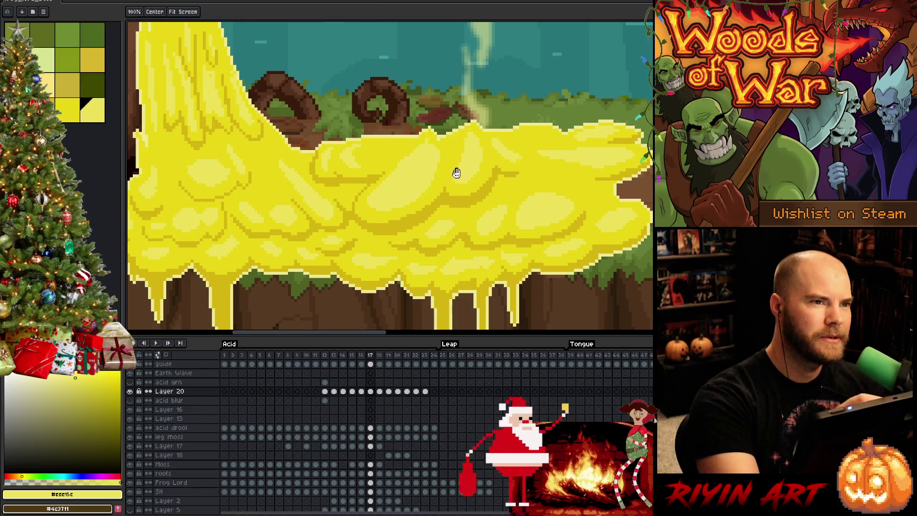
{"action": "left_click_drag", "start_coordinate": [457, 173], "coordinate": [440, 189]}
{"action": "key", "text": "b"}
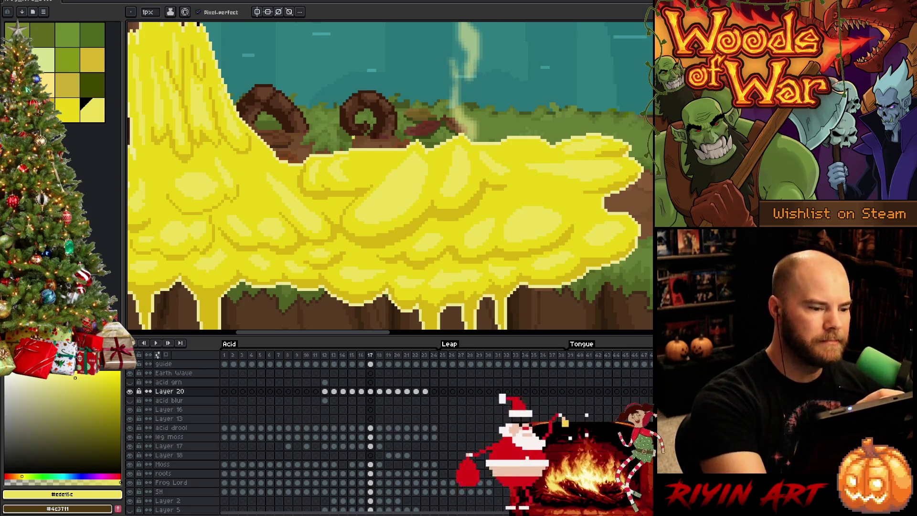
{"action": "left_click_drag", "start_coordinate": [387, 179], "coordinate": [451, 205]}
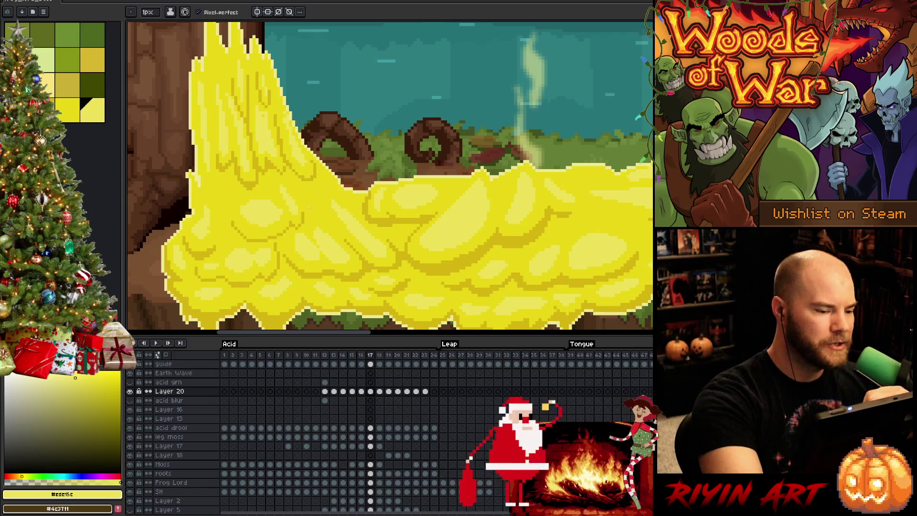
{"action": "left_click_drag", "start_coordinate": [470, 272], "coordinate": [389, 273]}
- Flip between frames 16 and 17 to compare the acid splash shapes
{"action": "key", "text": "Right"}
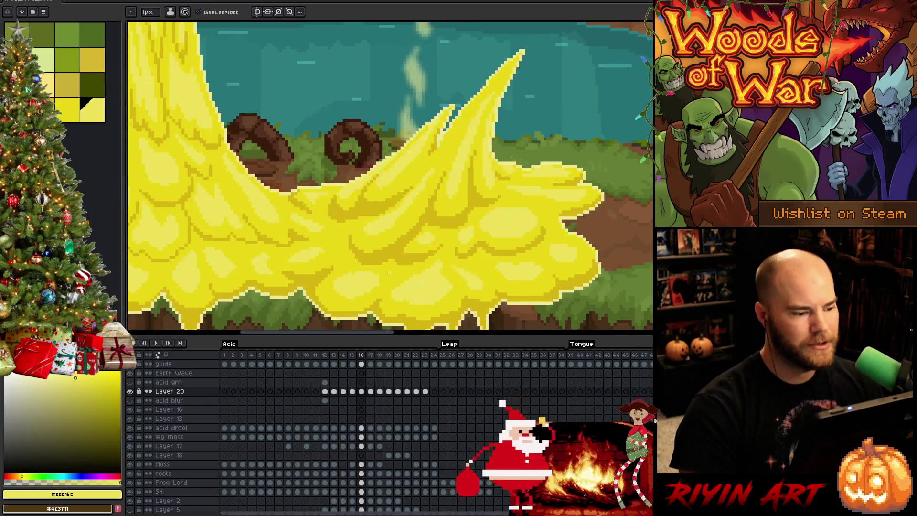
{"action": "key", "text": "Right"}
{"action": "key", "text": "Left"}
{"action": "key", "text": "Left"}
{"action": "key", "text": "Left"}
{"action": "key", "text": "Right"}
{"action": "key", "text": "Left"}
{"action": "key", "text": "Right"}
{"action": "key", "text": "Left"}
{"action": "key", "text": "Right"}
{"action": "key", "text": "Left"}
{"action": "key", "text": "Right"}
{"action": "key", "text": "Left"}
{"action": "key", "text": "Right"}
{"action": "key", "text": "Left"}
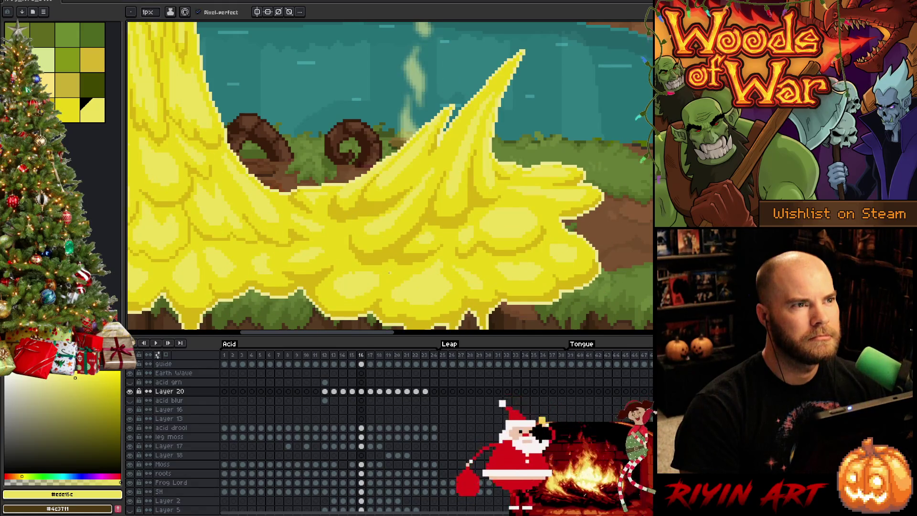
{"action": "key", "text": "Right"}
{"action": "key", "text": "Left"}
{"action": "key", "text": "Right"}
{"action": "key", "text": "Left"}
{"action": "key", "text": "Right"}
- Sample the acid yellows #e9d717 and #eee15c, then save the animation file
{"action": "left_click", "coordinate": [388, 272], "text": "alt"}
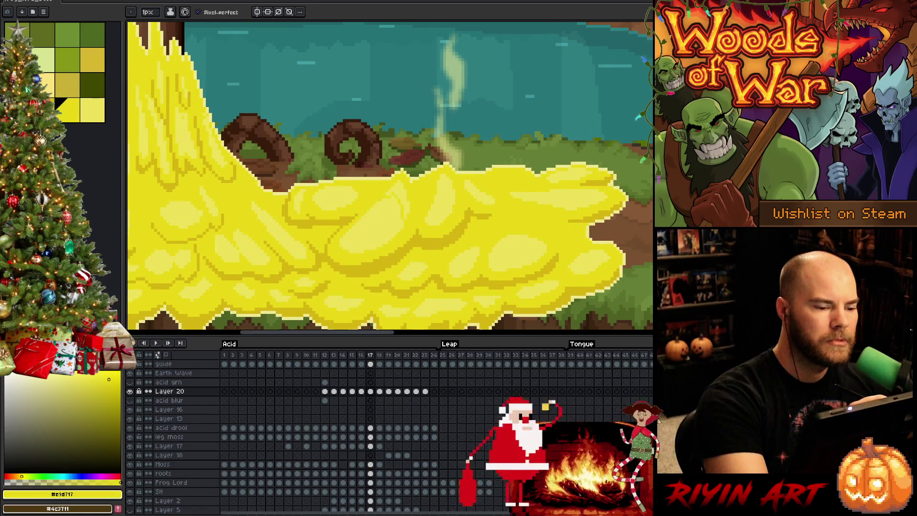
{"action": "left_click", "coordinate": [389, 196], "text": "alt"}
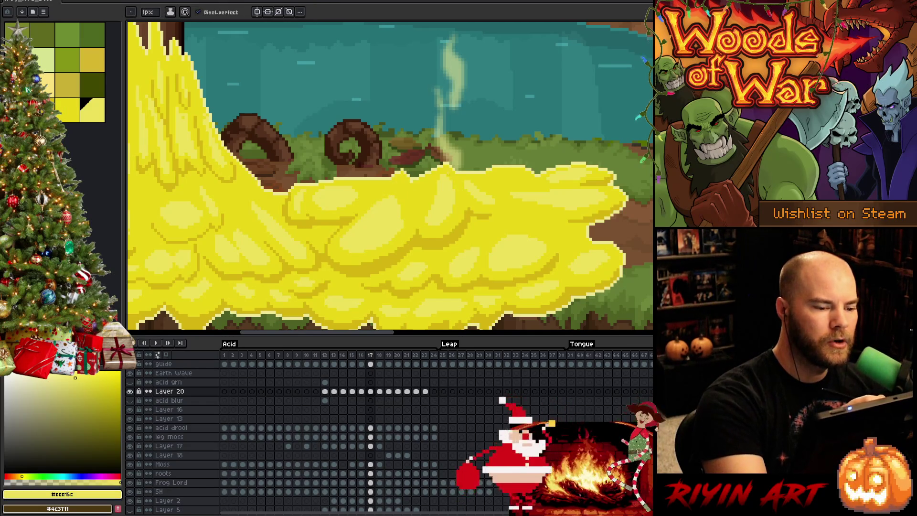
{"action": "left_click", "coordinate": [410, 220], "text": "alt"}
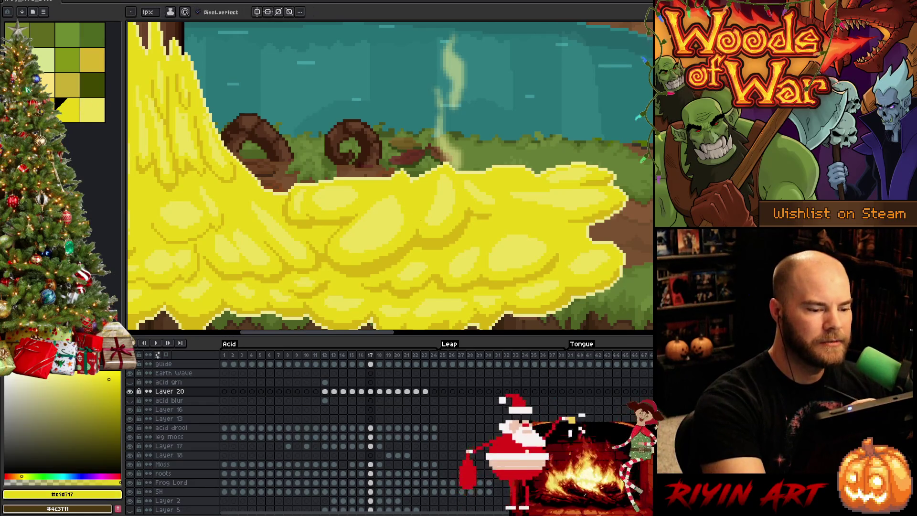
{"action": "key", "text": "ctrl+s"}
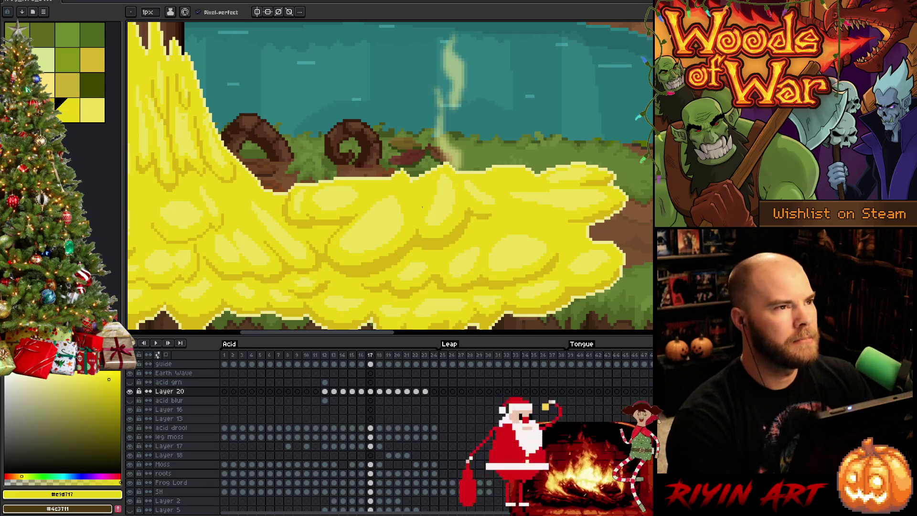
- Pan to the acid's tall left column and pick a paler yellow for drawing
{"action": "key", "text": "space"}
{"action": "left_click_drag", "start_coordinate": [423, 205], "coordinate": [473, 169]}
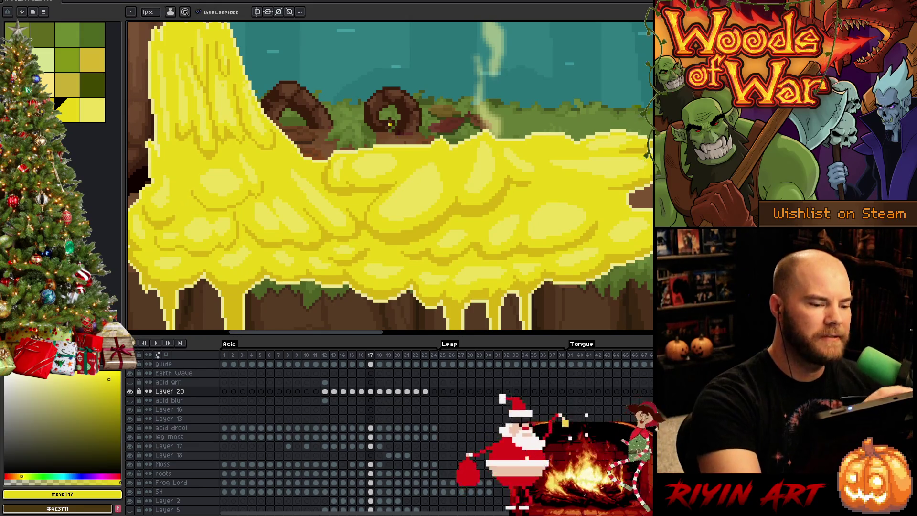
{"action": "left_click_drag", "start_coordinate": [408, 220], "coordinate": [429, 214]}
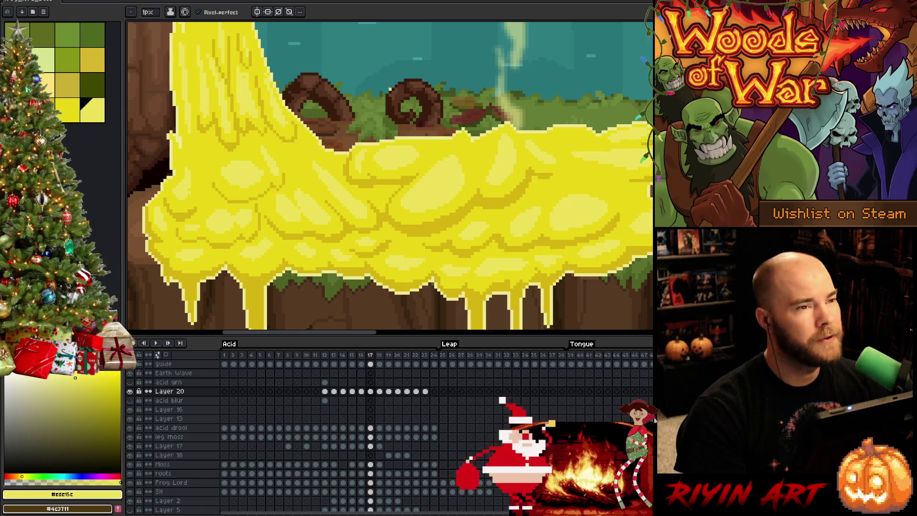
{"action": "scroll", "coordinate": [378, 82], "scroll_direction": "down", "scroll_amount": 2}
{"action": "scroll", "coordinate": [383, 143], "scroll_direction": "up", "scroll_amount": 2}
{"action": "scroll", "coordinate": [385, 197], "scroll_direction": "up", "scroll_amount": 1}
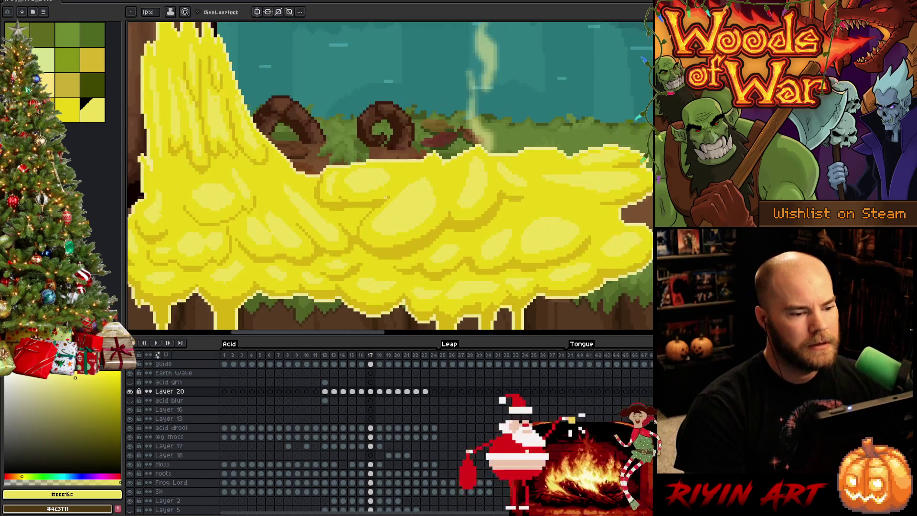
{"action": "scroll", "coordinate": [382, 197], "scroll_direction": "down", "scroll_amount": 1}
{"action": "scroll", "coordinate": [382, 196], "scroll_direction": "up", "scroll_amount": 1}
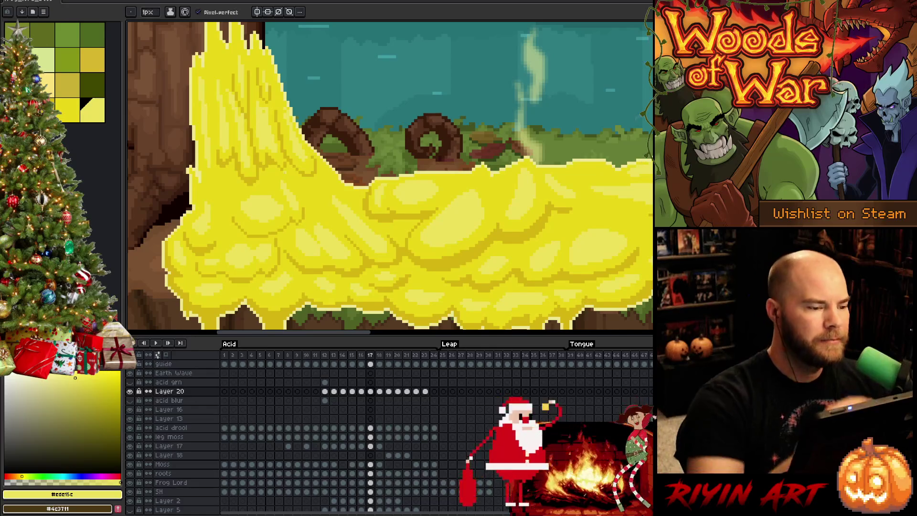
{"action": "left_click", "coordinate": [274, 96], "text": "alt"}
{"action": "left_click", "coordinate": [275, 96], "text": "alt"}
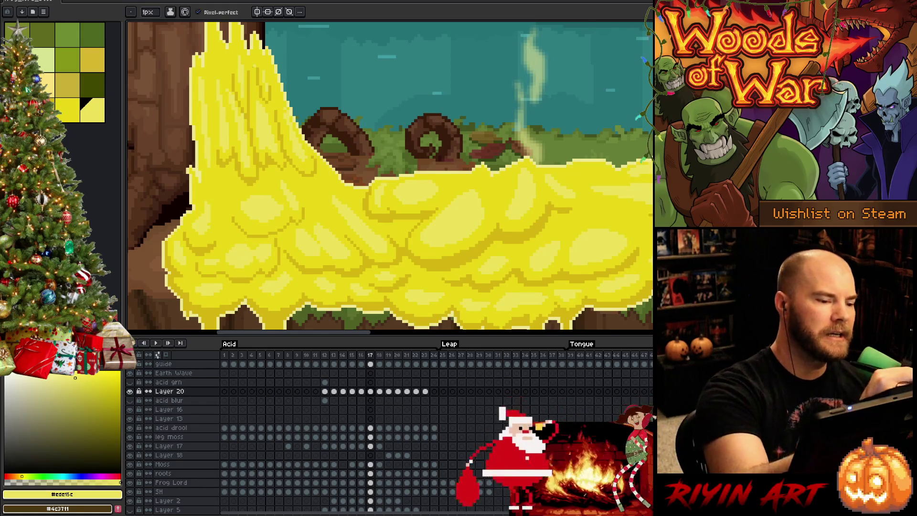
- Try orange-yellow #e6a511 and lighter yellows, settling on deeper yellow #e9d717
{"action": "left_click", "coordinate": [303, 149], "text": "alt"}
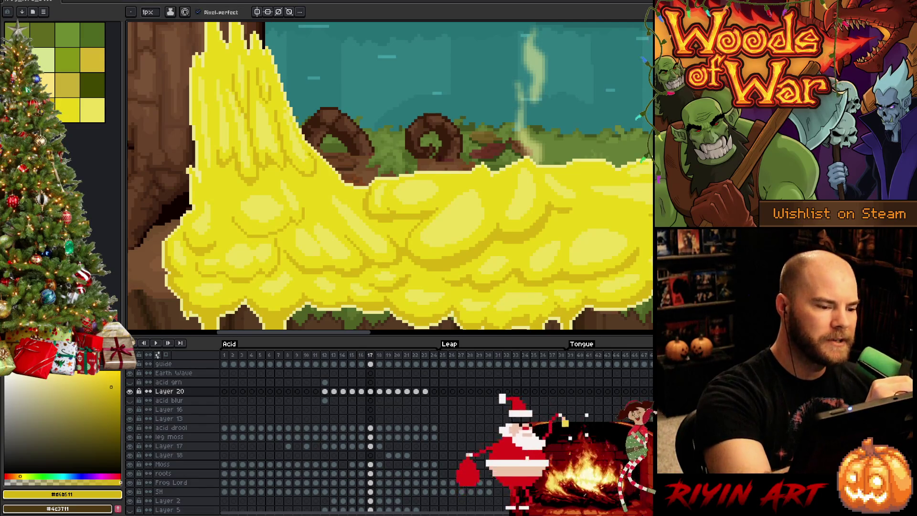
{"action": "left_click", "coordinate": [303, 150], "text": "alt"}
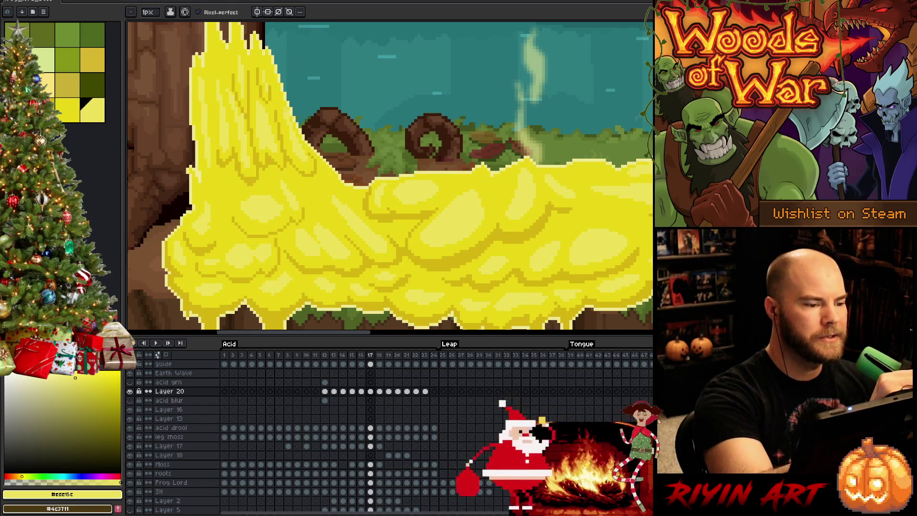
{"action": "left_click", "coordinate": [402, 236], "text": "alt"}
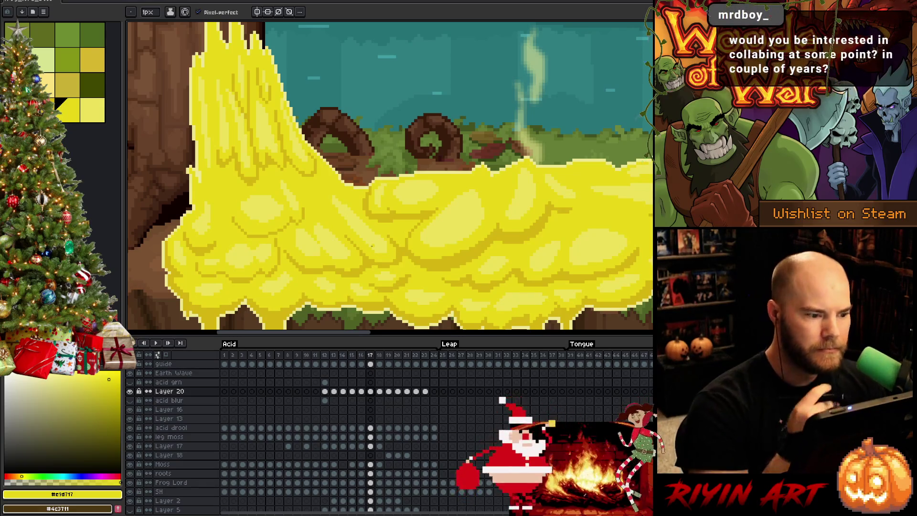
{"action": "left_click", "coordinate": [277, 206], "text": "alt"}
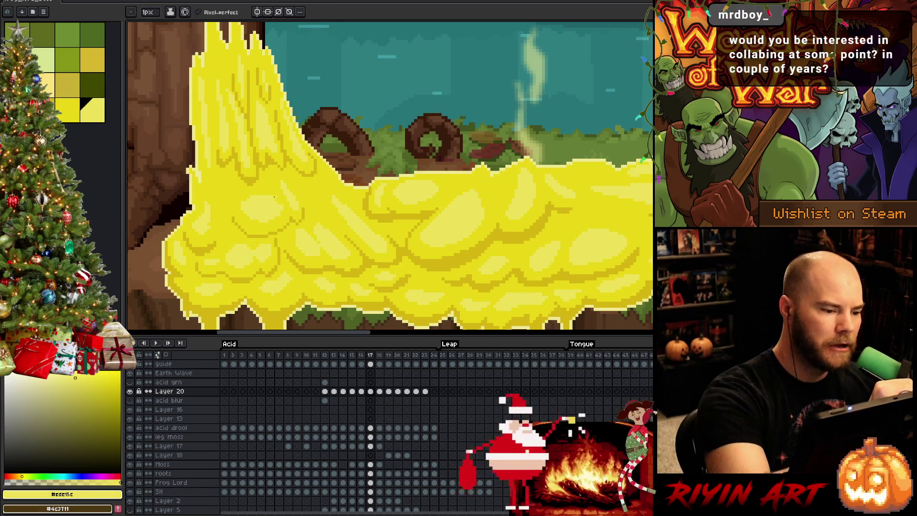
{"action": "key", "text": "space"}
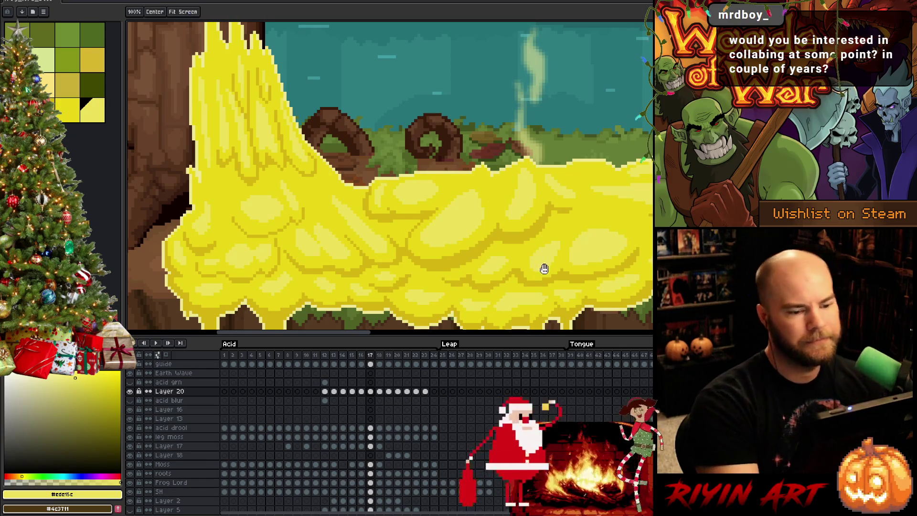
{"action": "left_click_drag", "start_coordinate": [543, 269], "coordinate": [420, 249]}
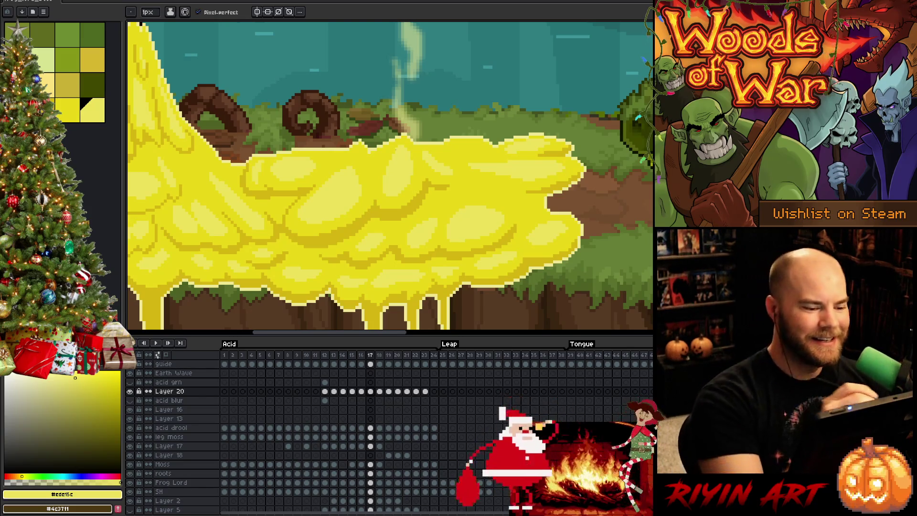
{"action": "key", "text": "["}
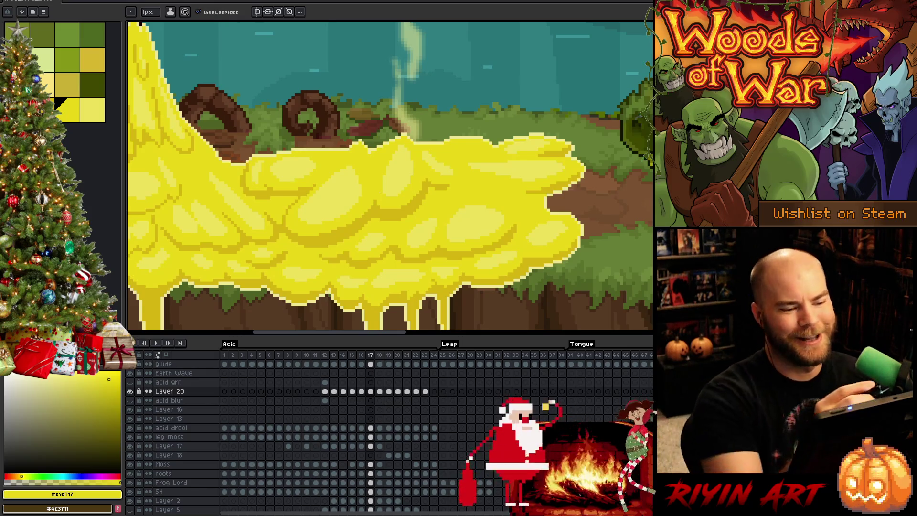
- Save the animation and eyedrop the slime's yellow #e9d717 as drawing colour
{"action": "left_click_drag", "start_coordinate": [447, 262], "coordinate": [426, 218]}
{"action": "left_click_drag", "start_coordinate": [424, 256], "coordinate": [426, 248]}
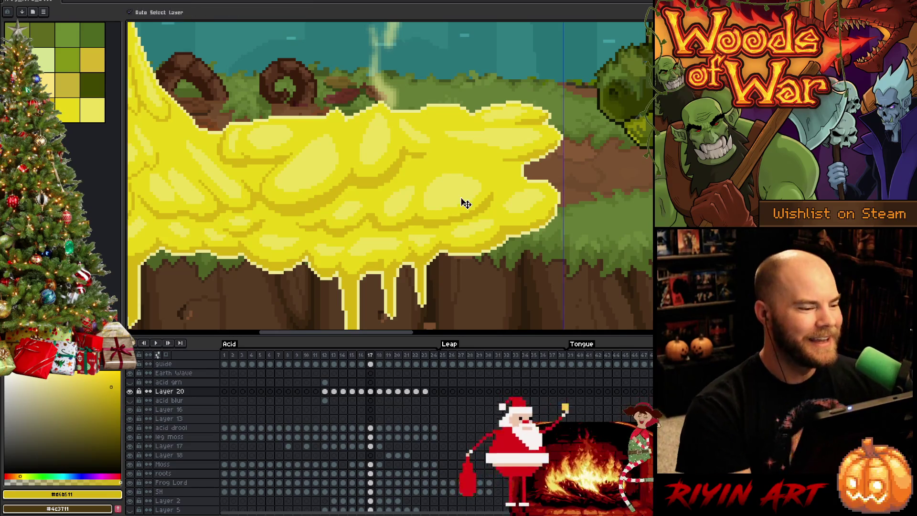
{"action": "key", "text": "ctrl+s"}
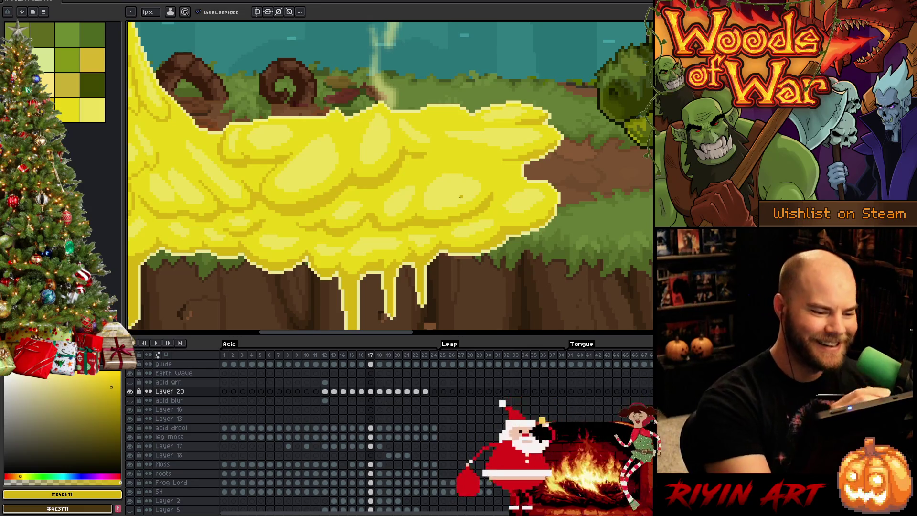
{"action": "left_click_drag", "start_coordinate": [519, 253], "coordinate": [576, 167]}
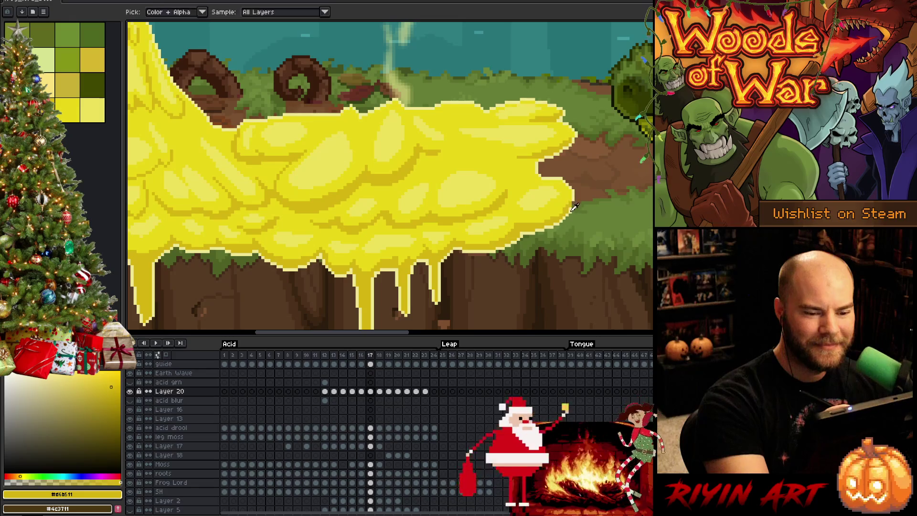
{"action": "left_click_drag", "start_coordinate": [390, 216], "coordinate": [458, 201]}
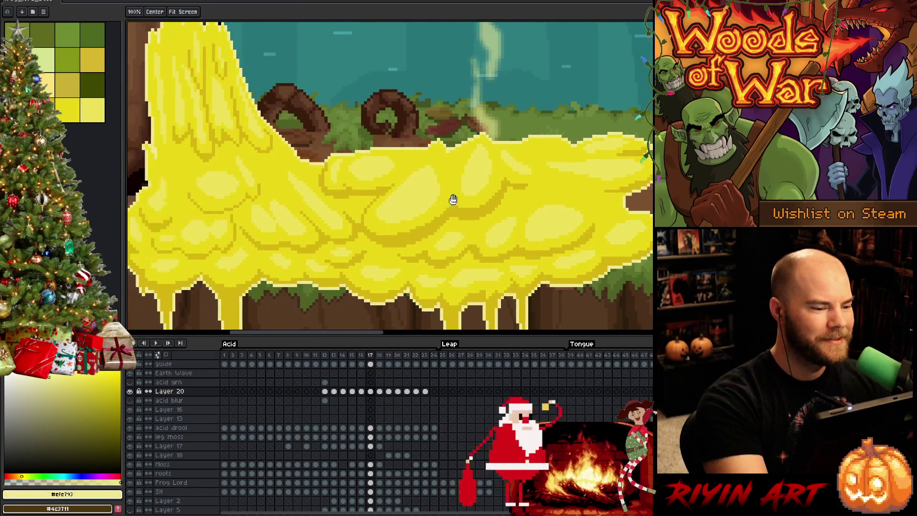
{"action": "scroll", "coordinate": [426, 219], "scroll_direction": "up", "scroll_amount": 1}
{"action": "left_click", "coordinate": [302, 184], "text": "alt"}
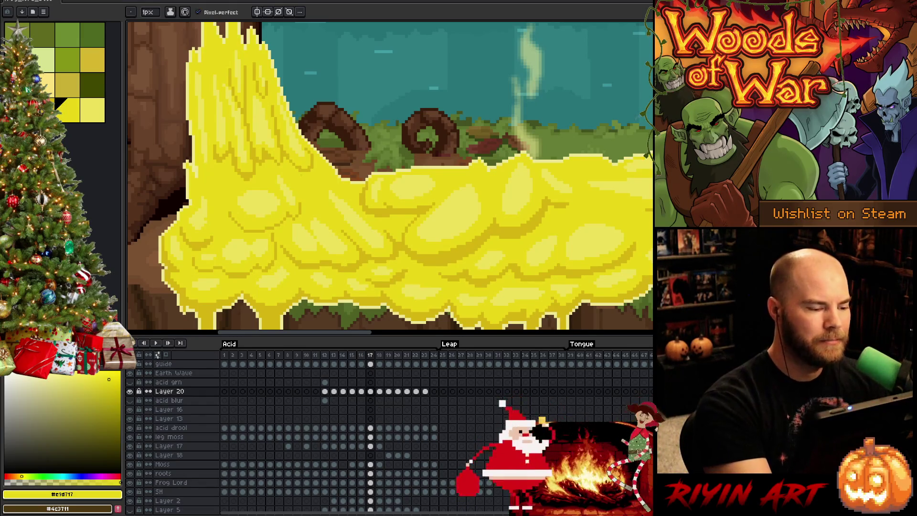
{"action": "left_click_drag", "start_coordinate": [466, 256], "coordinate": [450, 237]}
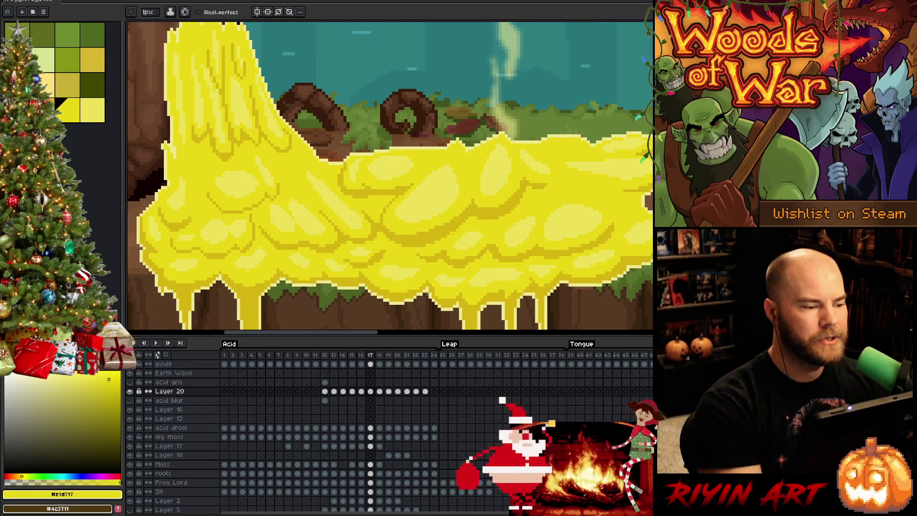
{"action": "scroll", "coordinate": [449, 238], "scroll_direction": "down", "scroll_amount": 2}
{"action": "scroll", "coordinate": [428, 217], "scroll_direction": "up", "scroll_amount": 1}
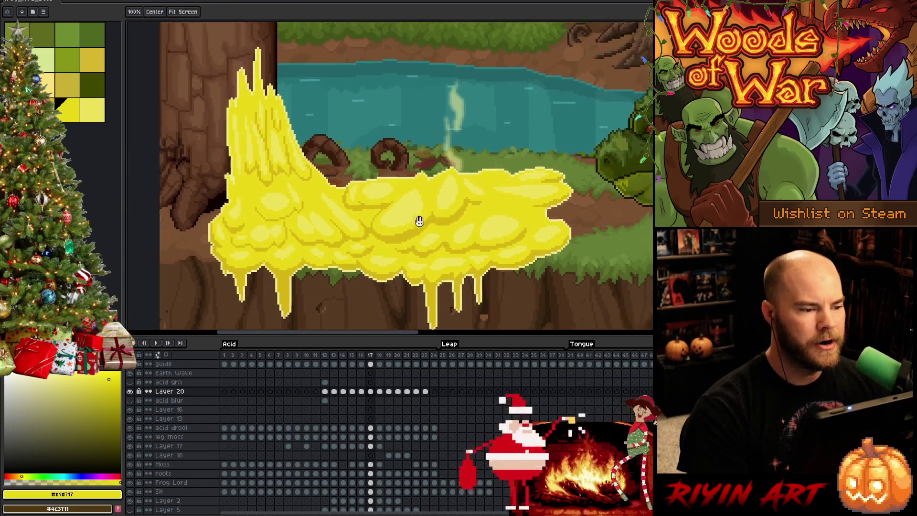
- Play the acid splash animation over the forest background
{"action": "key", "text": "Return"}
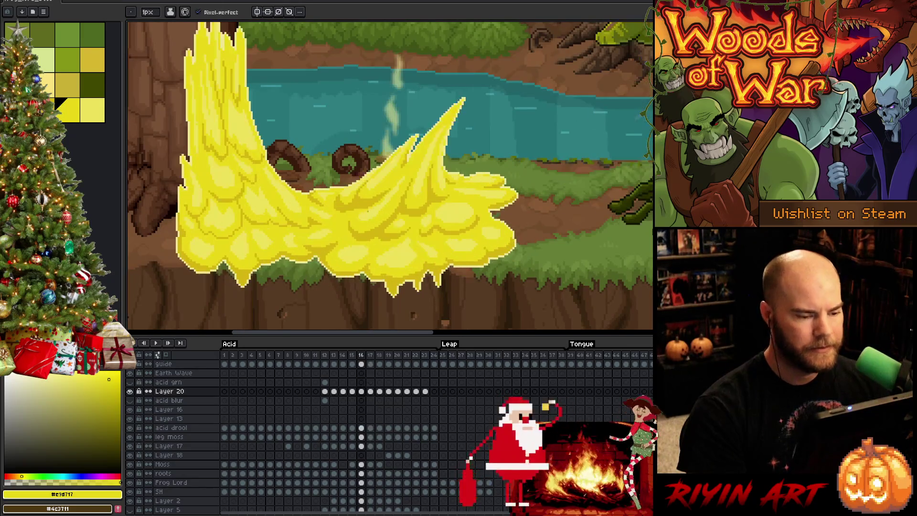
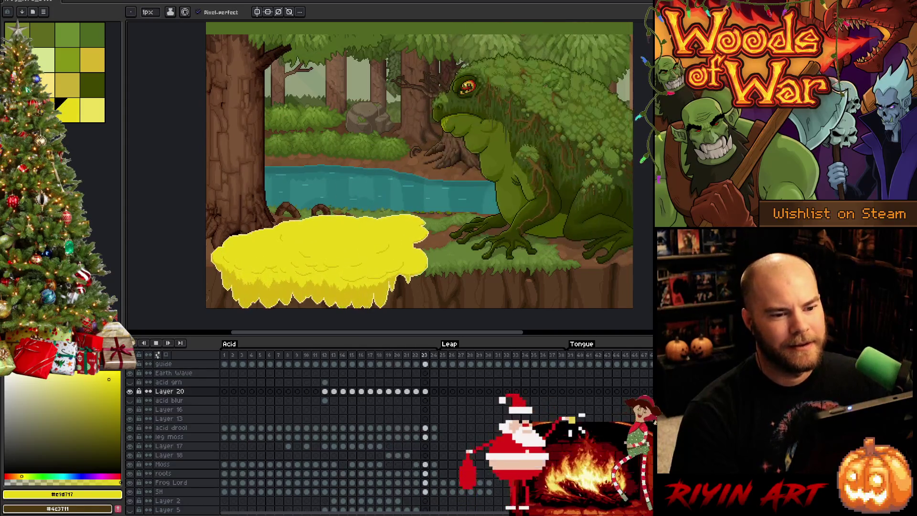
- View the elf portrait document with the timeline hidden and pan around it
{"action": "left_click", "coordinate": [491, 4]}
{"action": "left_click", "coordinate": [423, 4]}
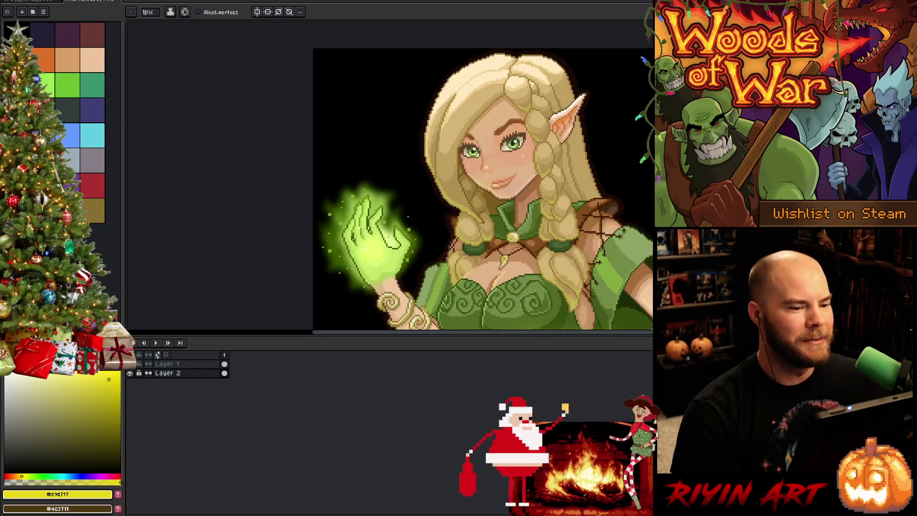
{"action": "key", "text": "Tab"}
{"action": "mouse_move", "coordinate": [467, 283]}
{"action": "left_mouse_down"}
{"action": "mouse_move", "coordinate": [334, 270]}
{"action": "mouse_move", "coordinate": [418, 279]}
{"action": "mouse_move", "coordinate": [399, 282]}
{"action": "left_mouse_up"}
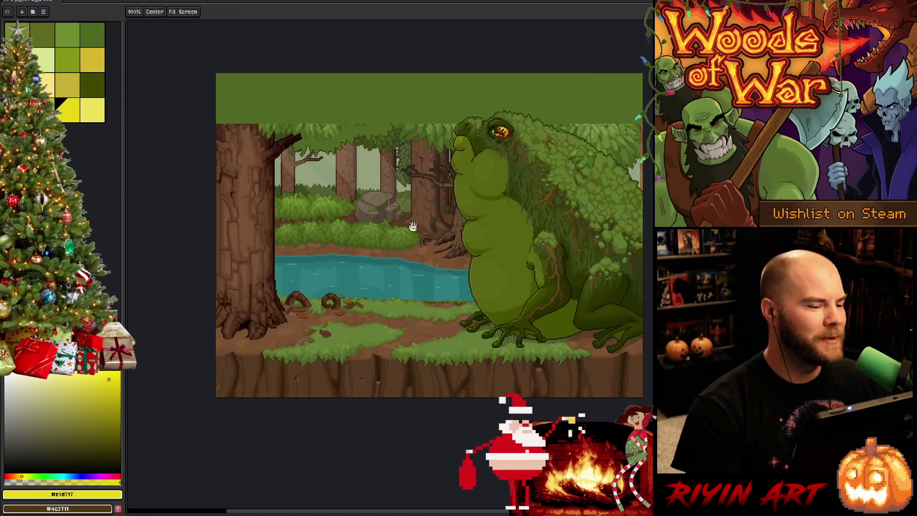
- Return to the frog riverbank scene and restore the animation timeline
{"action": "left_click_drag", "start_coordinate": [434, 221], "coordinate": [365, 228]}
{"action": "key", "text": "Tab"}
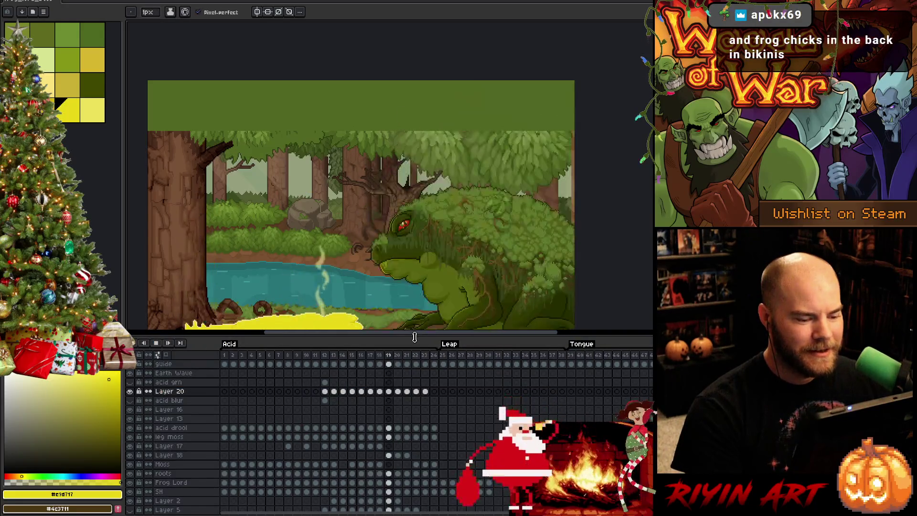
- Shrink the timeline strip and reposition the zoomed-in frog scene within the canvas
{"action": "left_click_drag", "start_coordinate": [420, 337], "coordinate": [420, 412]}
{"action": "left_click_drag", "start_coordinate": [404, 293], "coordinate": [402, 267]}
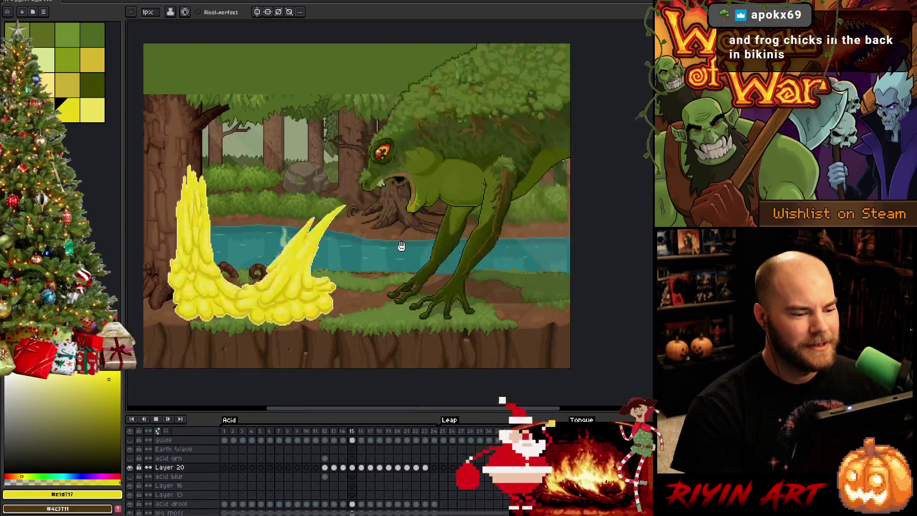
{"action": "scroll", "coordinate": [399, 246], "scroll_direction": "up", "scroll_amount": 1}
{"action": "left_click_drag", "start_coordinate": [351, 216], "coordinate": [389, 221]}
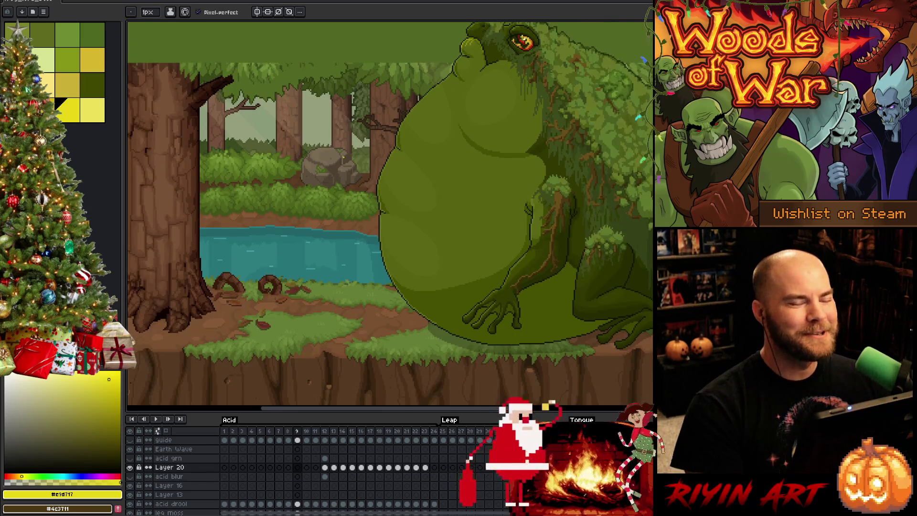
{"action": "mouse_move", "coordinate": [478, 103]}
{"action": "left_mouse_down"}
{"action": "mouse_move", "coordinate": [475, 159]}
{"action": "mouse_move", "coordinate": [435, 145]}
{"action": "left_mouse_up"}
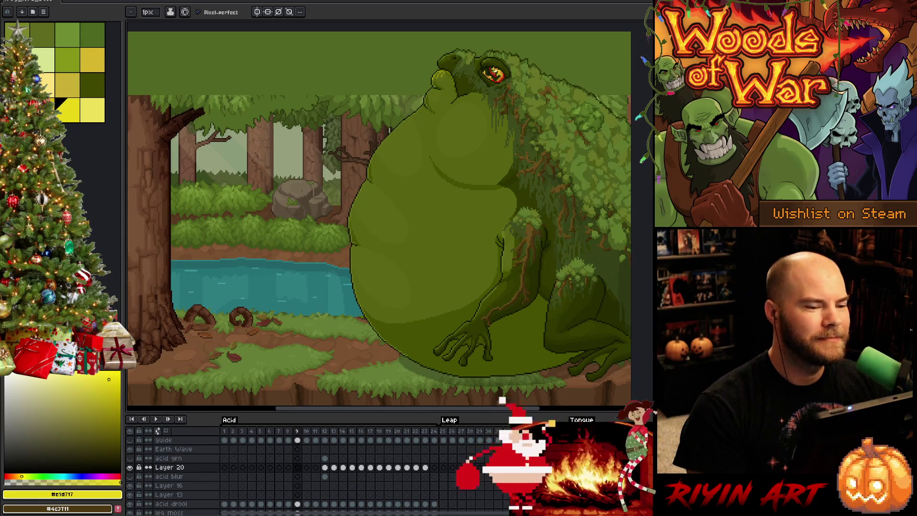
{"action": "key", "text": "Return"}
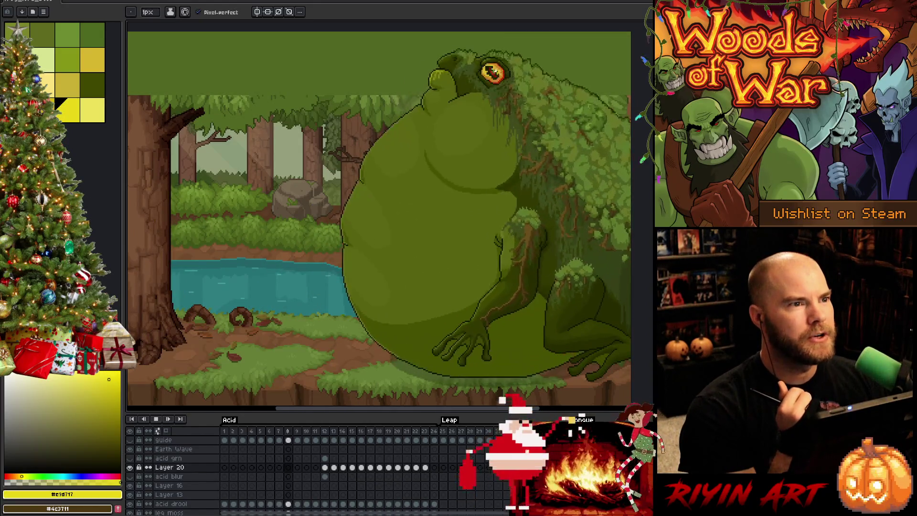
- Bring up the popup menu for opening another file over the frog scene
{"action": "right_click", "coordinate": [460, 224]}
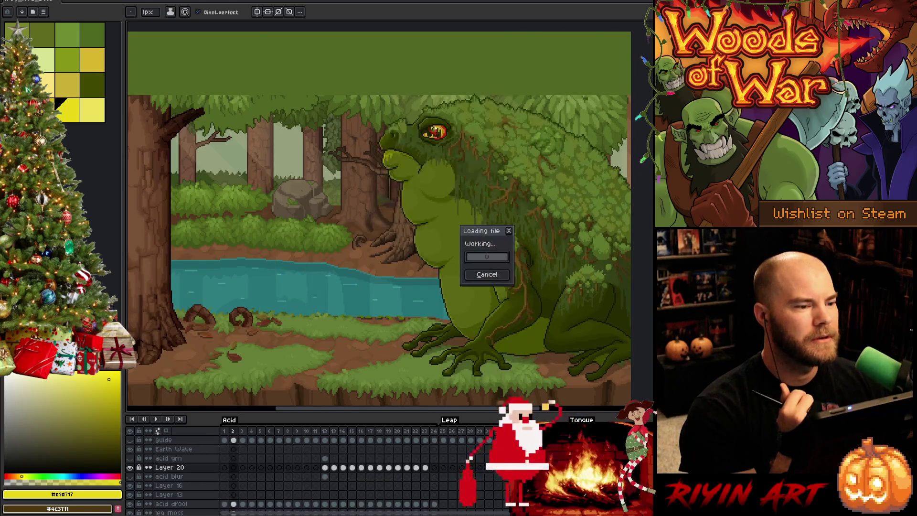
- Load the X-Men New Year artwork and fit the whole illustration in view without the timeline
{"action": "left_click", "coordinate": [482, 245]}
{"action": "key", "text": "ctrl+Tab"}
{"action": "key", "text": "ctrl+Tab"}
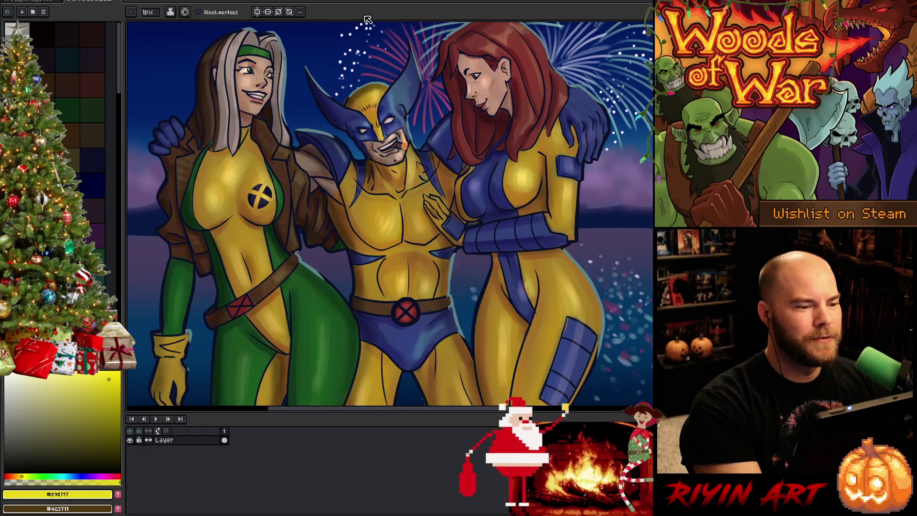
{"action": "key", "text": "Tab"}
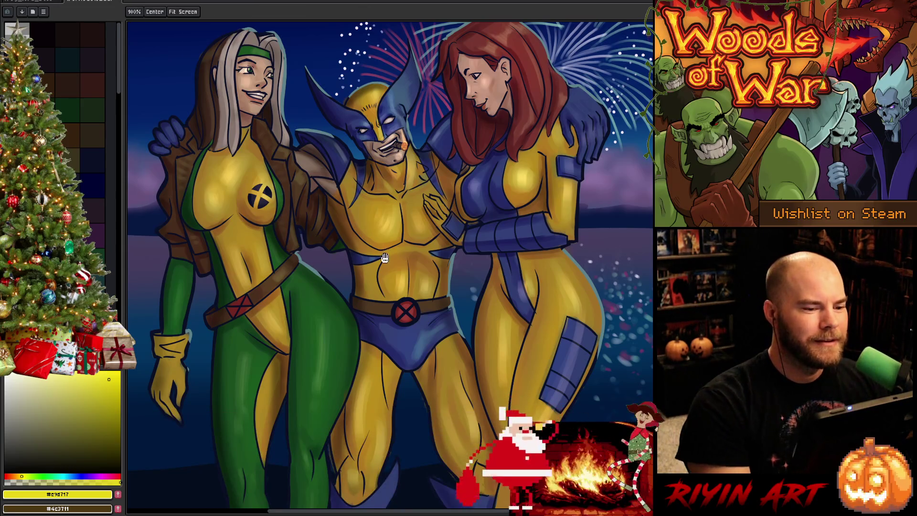
{"action": "key", "text": "ctrl+Tab"}
{"action": "scroll", "coordinate": [373, 265], "scroll_direction": "up", "scroll_amount": 2}
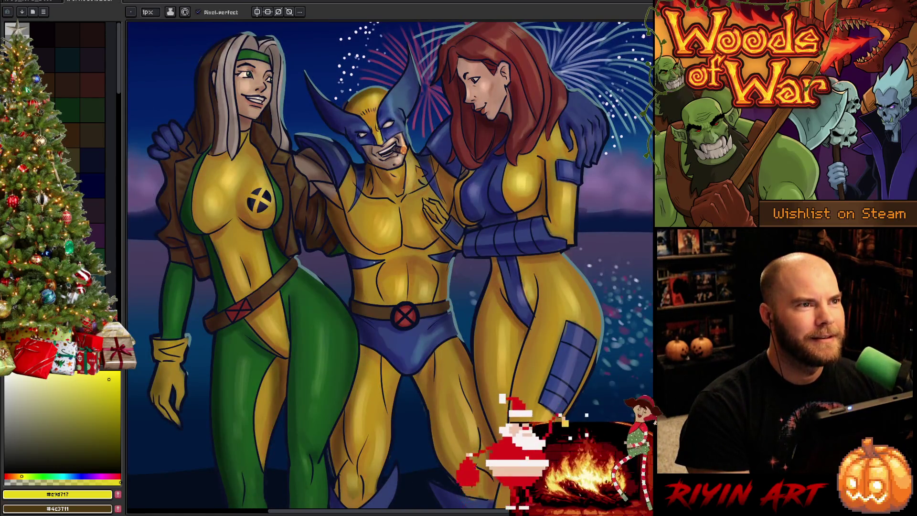
{"action": "scroll", "coordinate": [409, 243], "scroll_direction": "down", "scroll_amount": 2}
{"action": "left_click_drag", "start_coordinate": [408, 244], "coordinate": [392, 270]}
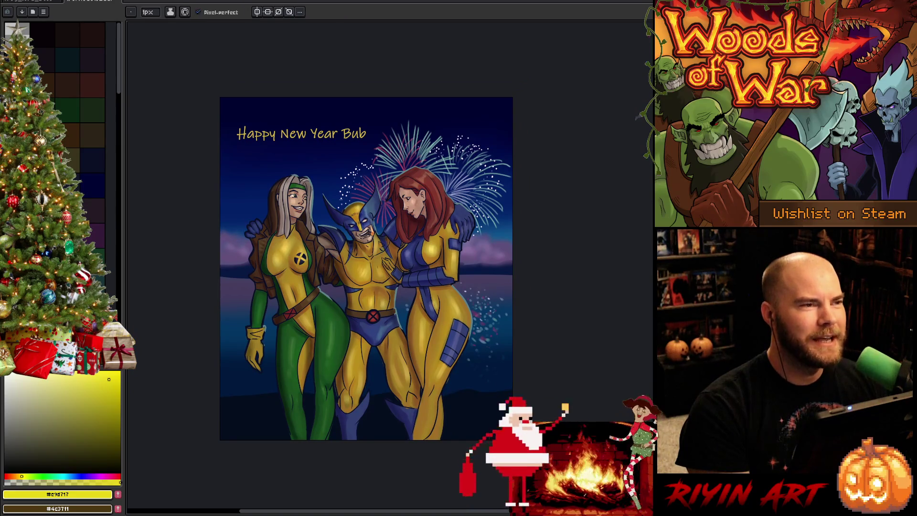
{"action": "scroll", "coordinate": [392, 271], "scroll_direction": "up", "scroll_amount": 2}
{"action": "left_click_drag", "start_coordinate": [373, 300], "coordinate": [394, 247]}
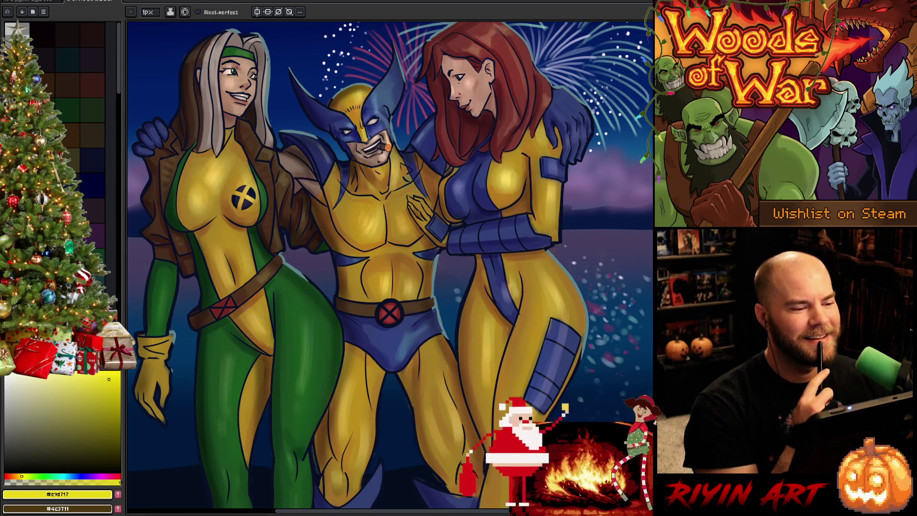
- Zoom on the masked figure's face, then show the frog scene's timeline again
{"action": "key", "text": "plus"}
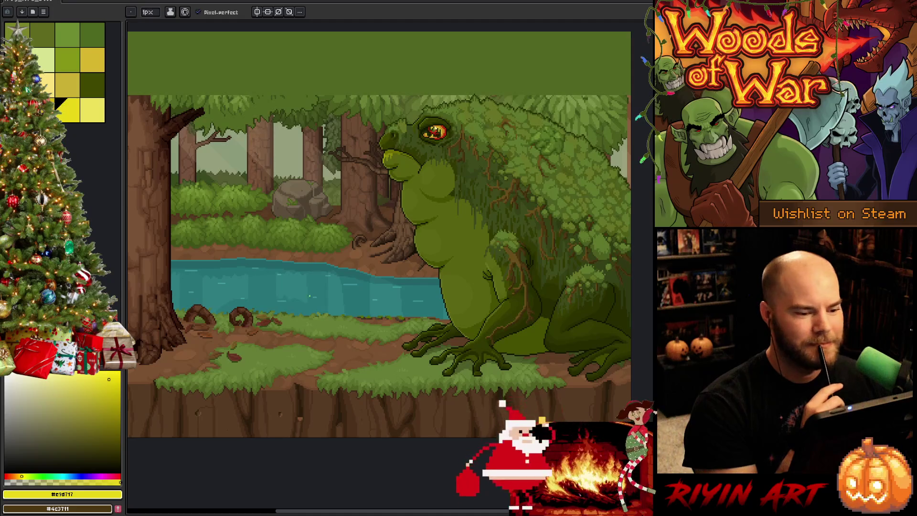
{"action": "key", "text": "Tab"}
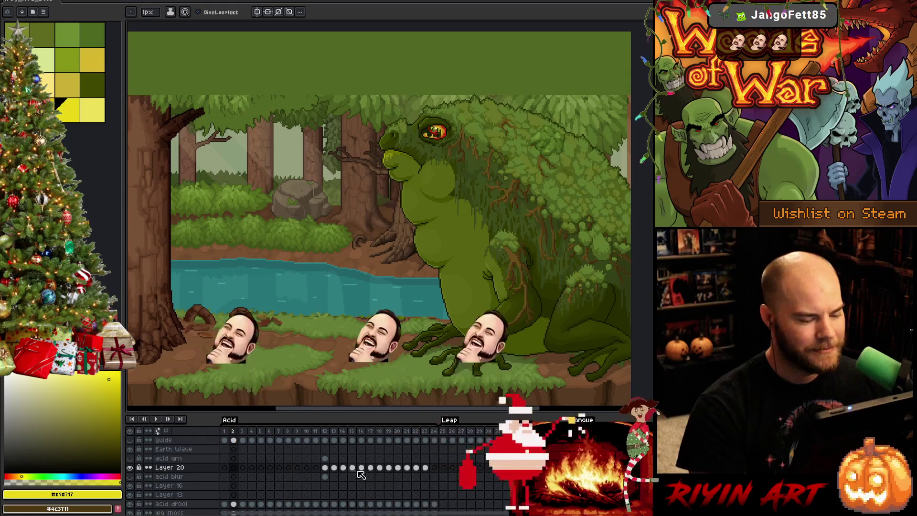
- Play the frog animation to review the acid-spit motion
{"action": "key", "text": "Return"}
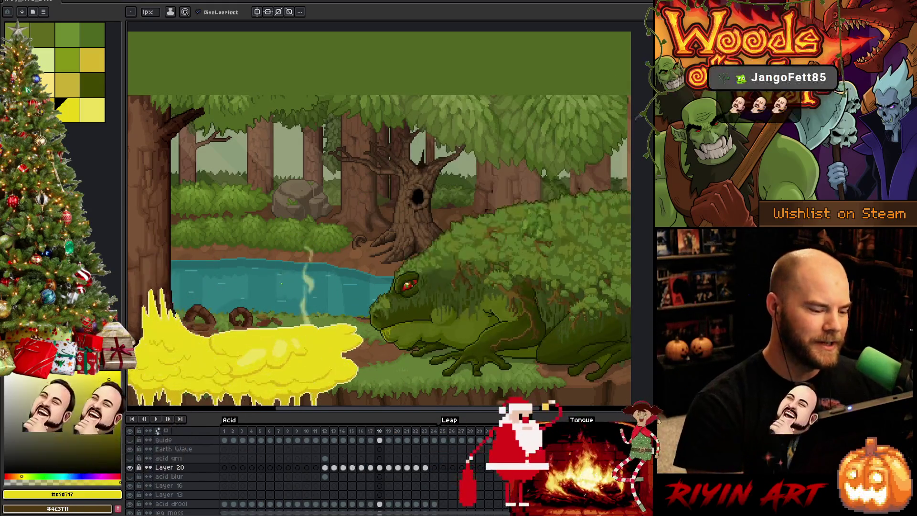
{"action": "scroll", "coordinate": [374, 212], "scroll_direction": "up", "scroll_amount": 1}
{"action": "scroll", "coordinate": [374, 213], "scroll_direction": "up", "scroll_amount": 1}
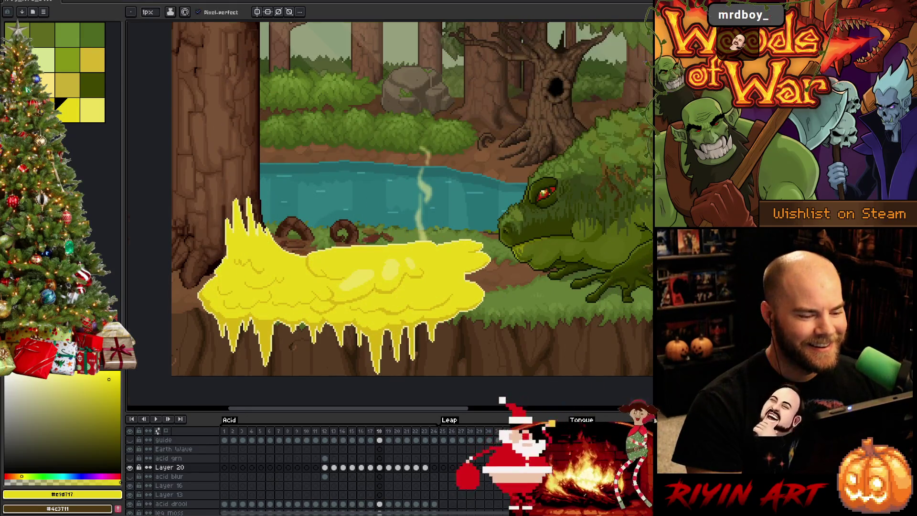
{"action": "scroll", "coordinate": [370, 287], "scroll_direction": "up", "scroll_amount": 1}
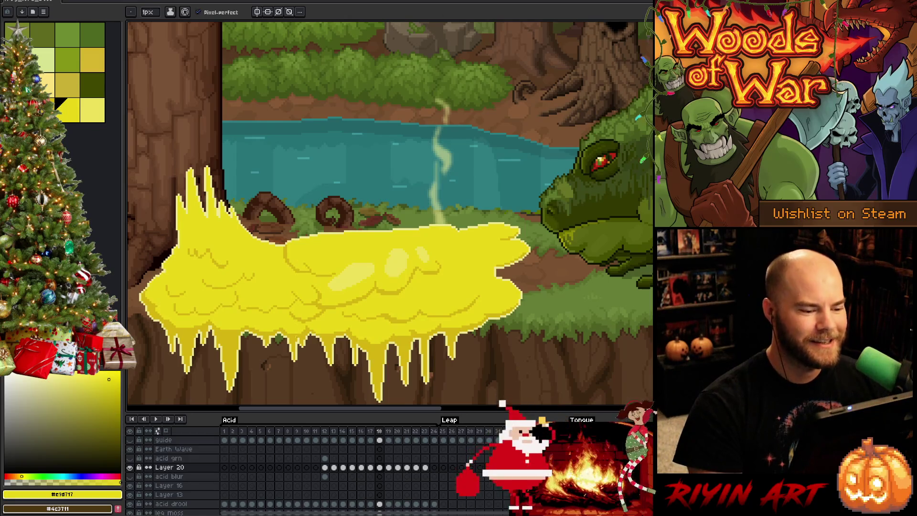
- Flip between neighbouring acid frames to compare the blob's shape
{"action": "key", "text": "Right"}
{"action": "key", "text": "Left"}
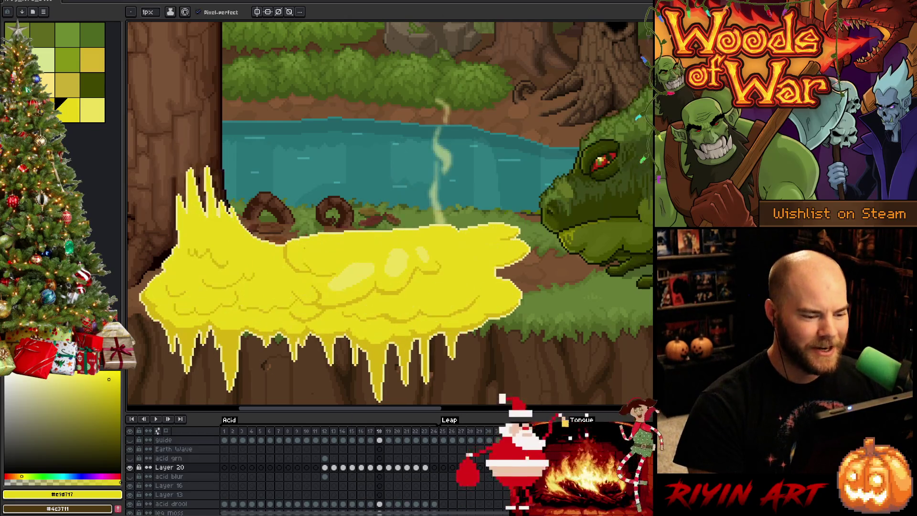
{"action": "key", "text": "Right"}
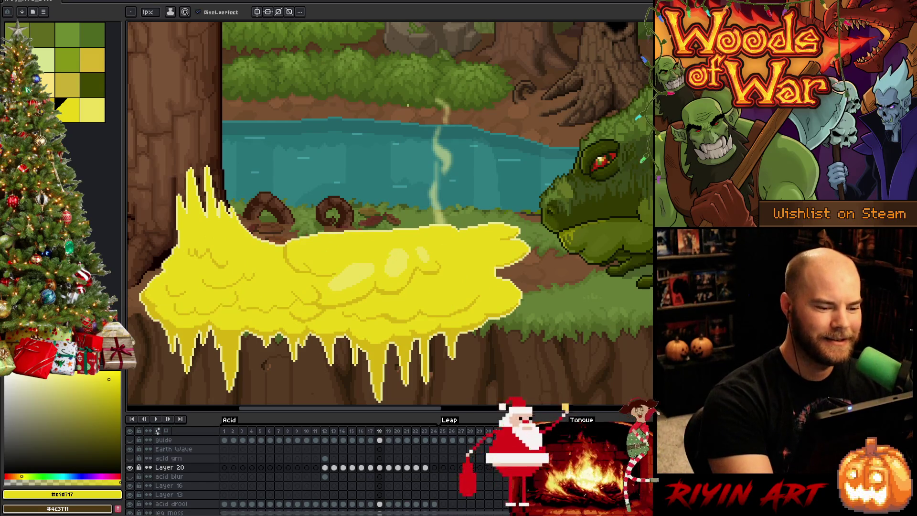
{"action": "key", "text": "Left"}
- Fill the highlight ellipse on the acid blob with the next lighter yellow
{"action": "key", "text": "]"}
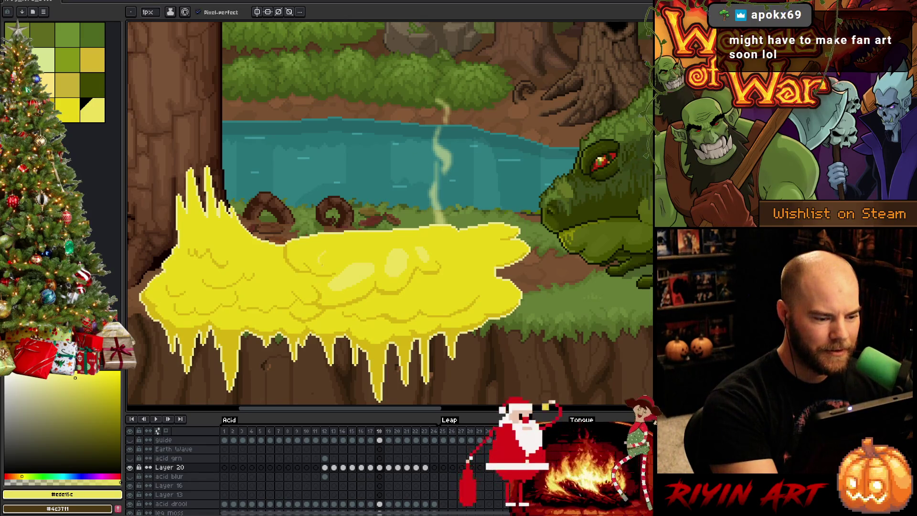
{"action": "key", "text": "g"}
{"action": "left_click", "coordinate": [334, 256]}
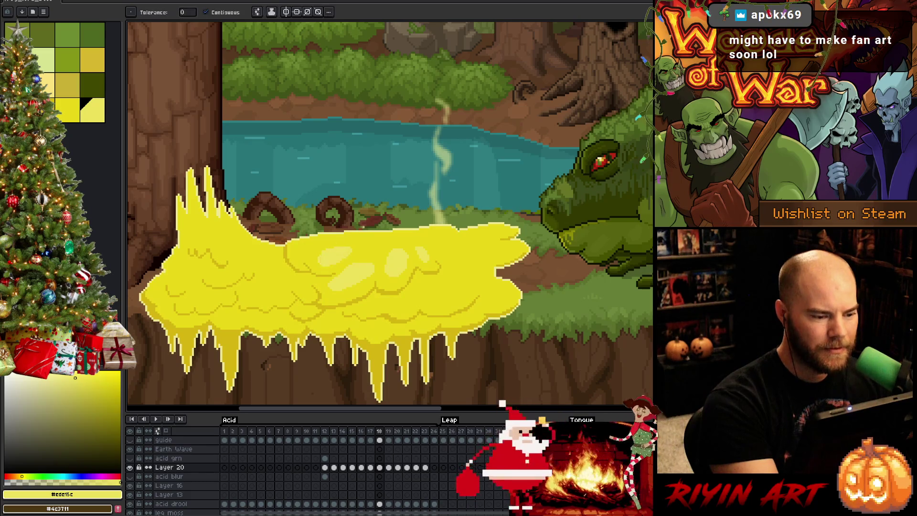
- Switch to Pencil and sample a lighter yellow for drawing more blob highlights
{"action": "key", "text": "b"}
{"action": "key", "text": "bracketleft"}
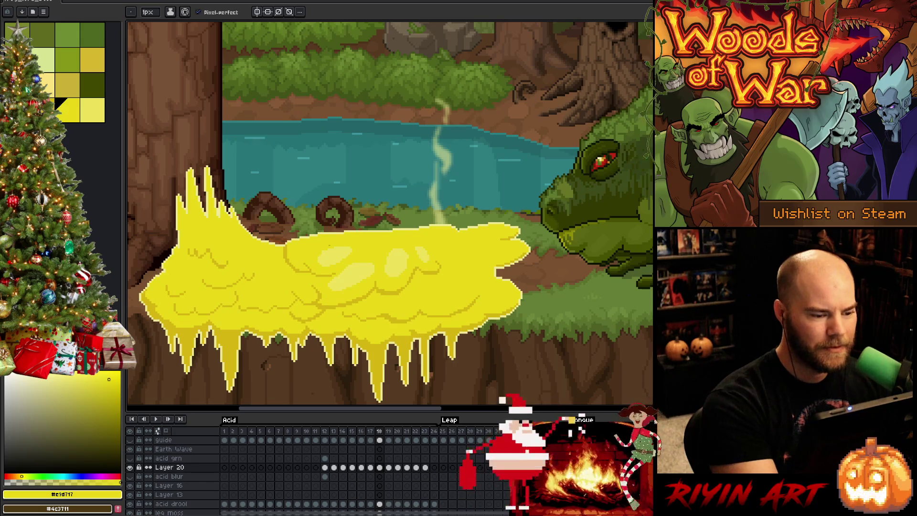
{"action": "left_click", "coordinate": [327, 250], "text": "alt"}
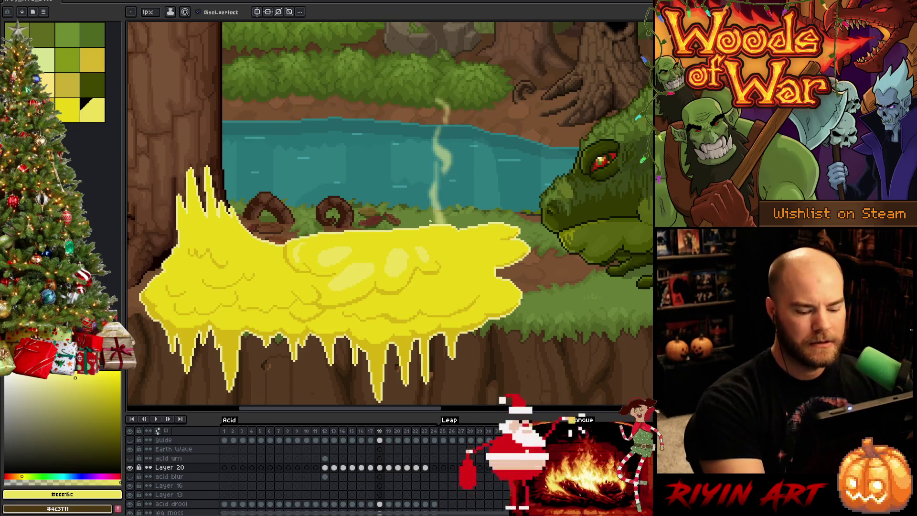
- Flip repeatedly between frames 17 and 18 to compare the acid blob, ending on 18
{"action": "key", "text": "Left"}
{"action": "key", "text": "Right"}
{"action": "key", "text": "Left"}
{"action": "key", "text": "Right"}
{"action": "key", "text": "Left"}
{"action": "key", "text": "Right"}
{"action": "key", "text": "Left"}
{"action": "key", "text": "Right"}
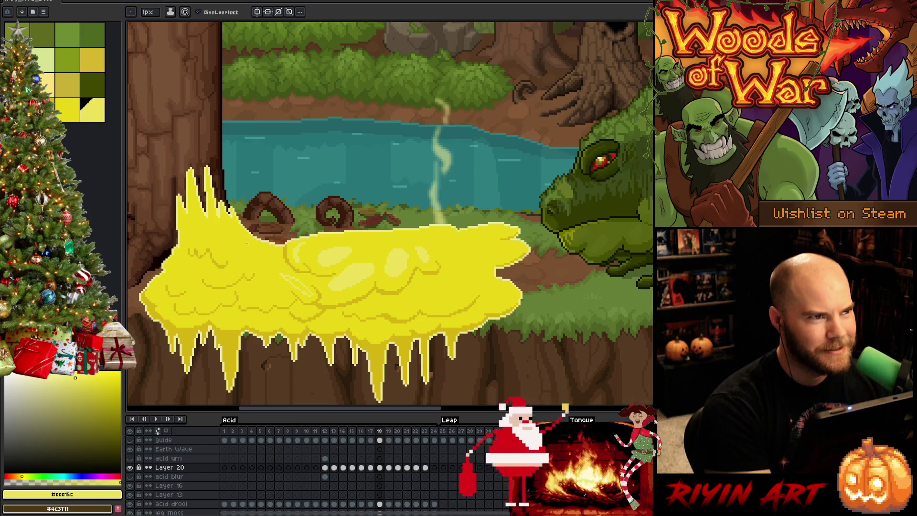
- Touch up frame 18 highlights with Bucket and Pencil, swapping yellows #e9d717 and #ece15c
{"action": "key", "text": "w"}
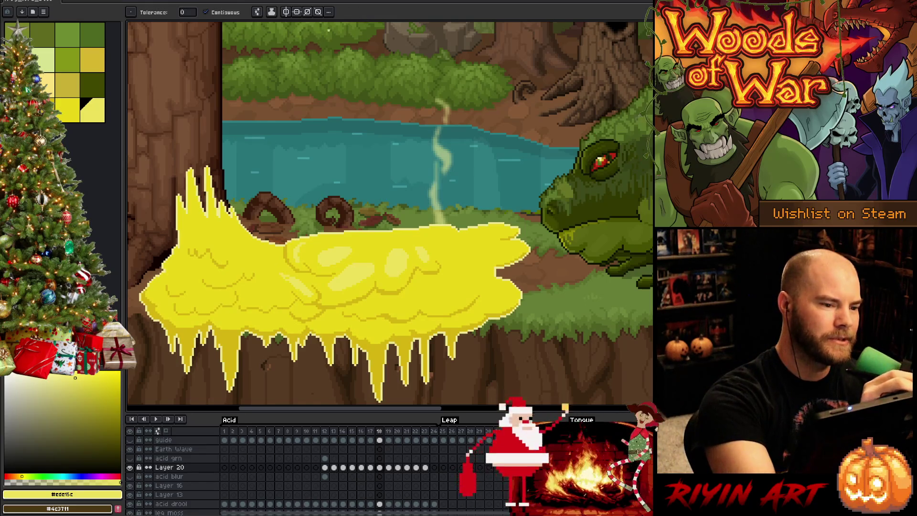
{"action": "key", "text": "b"}
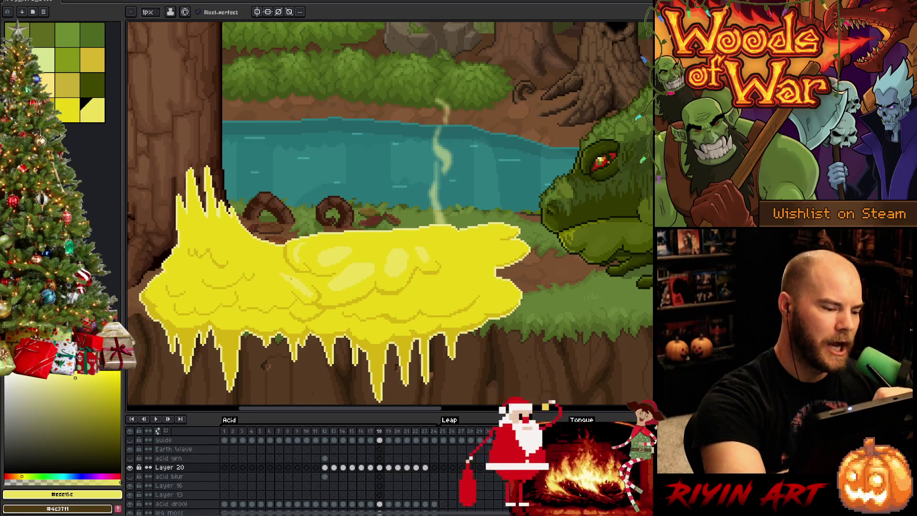
{"action": "key", "text": "["}
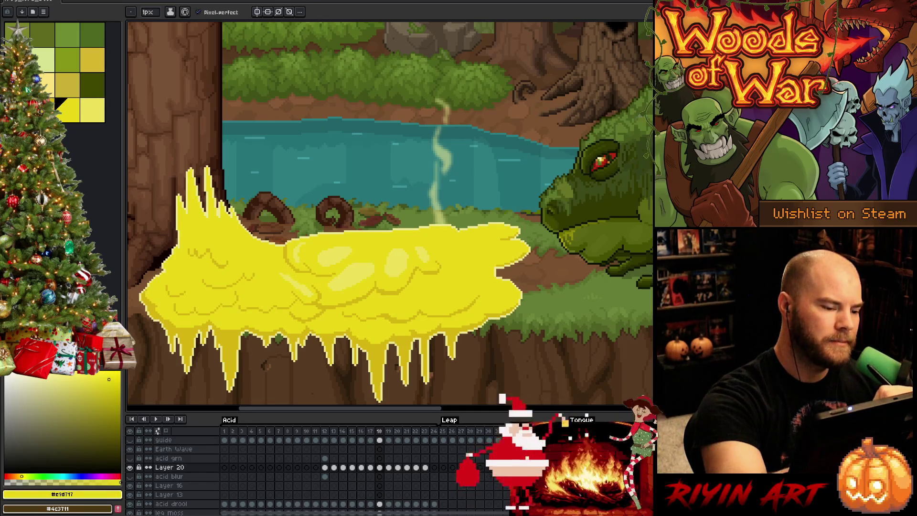
{"action": "key", "text": "]"}
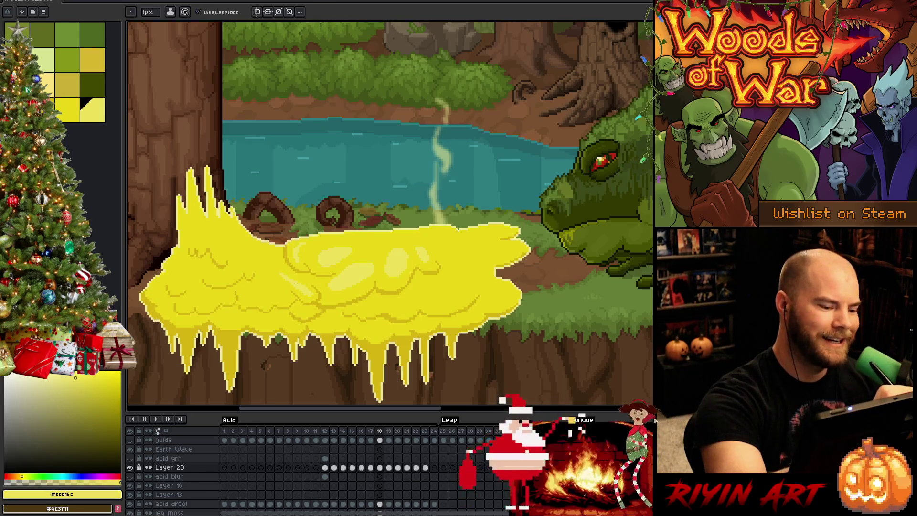